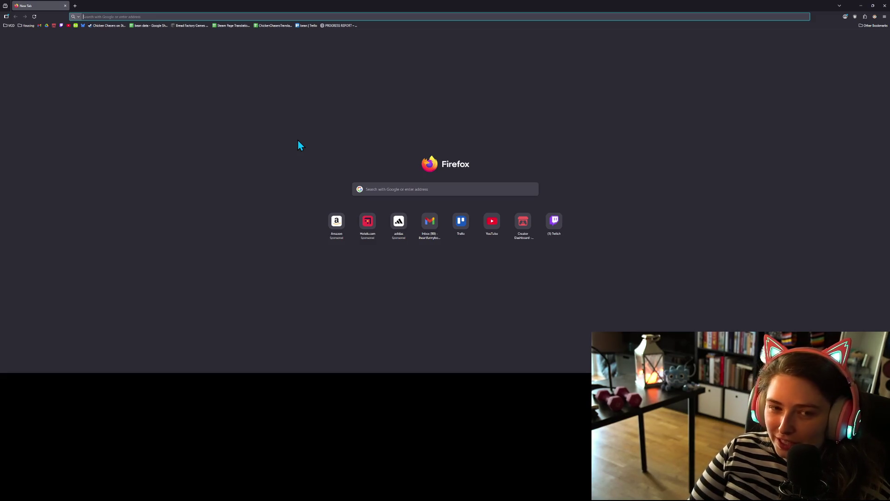
Go to itch.io, search for 'tiny', and show the full search results
text(itch.io/)
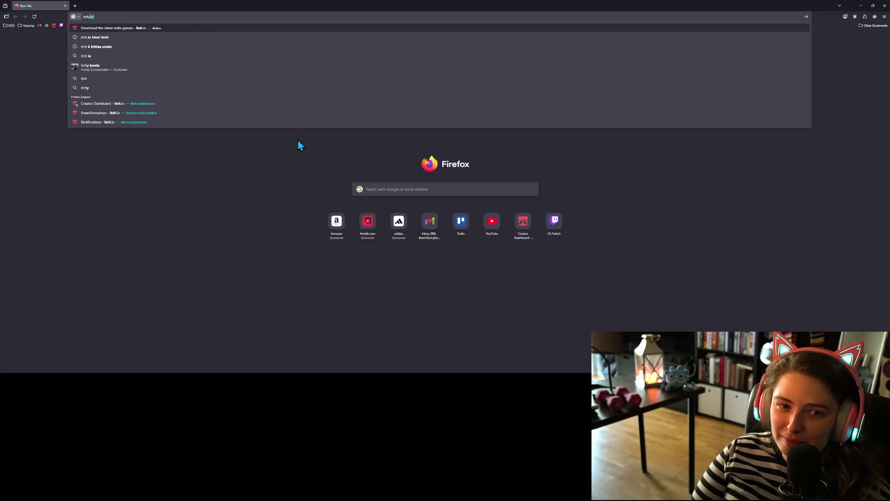
key(Return)
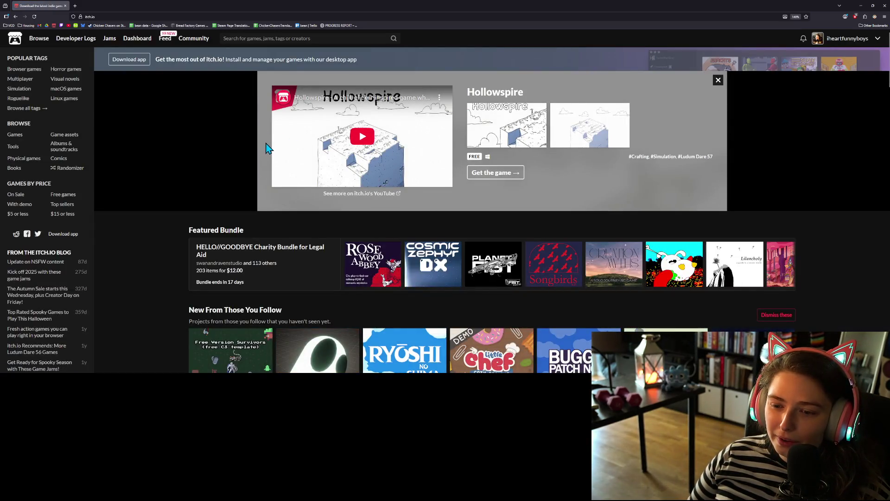
click(254, 38)
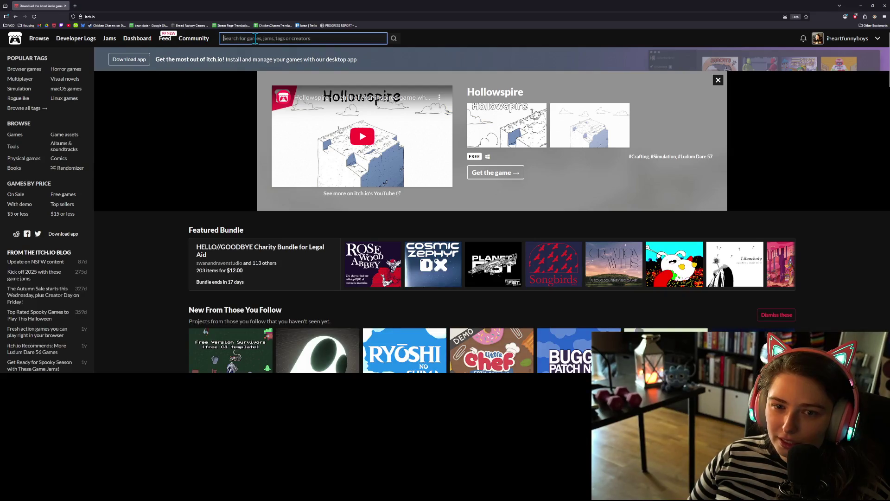
text(tin)
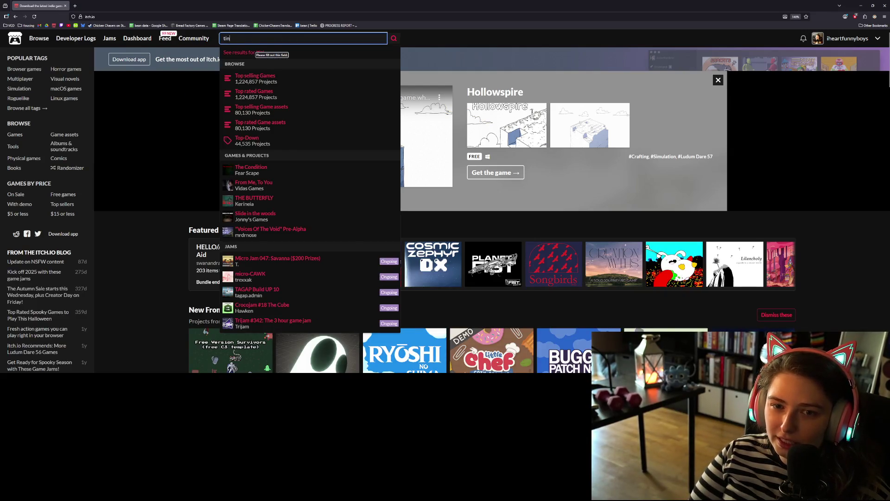
text(y)
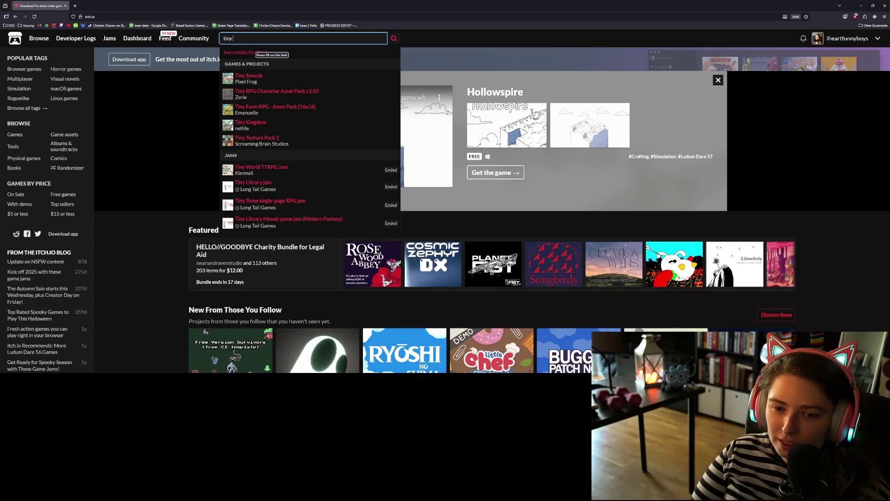
click(243, 52)
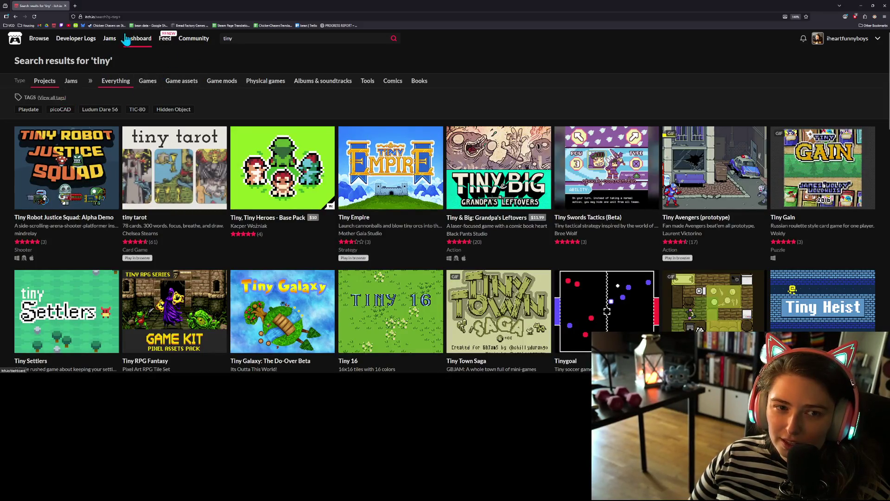
double_click(59, 6)
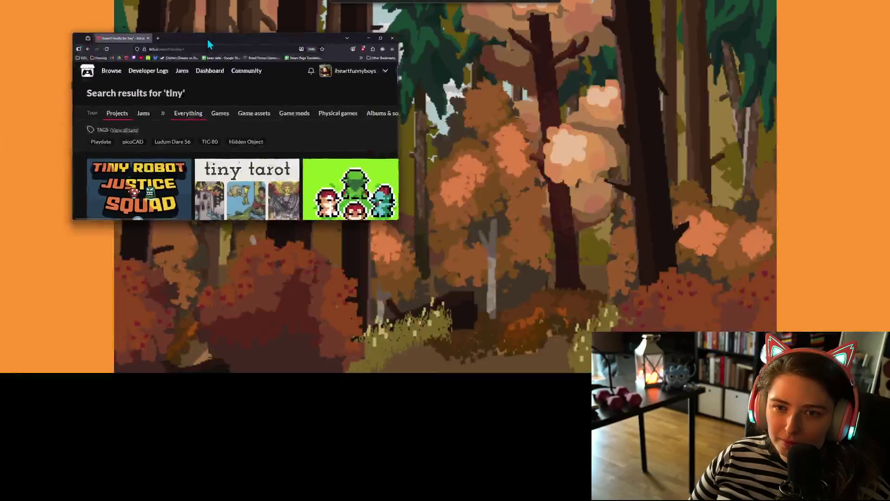
Open the browser's main menu while heading to the Tiny Treats Bakery Interior page
click(388, 55)
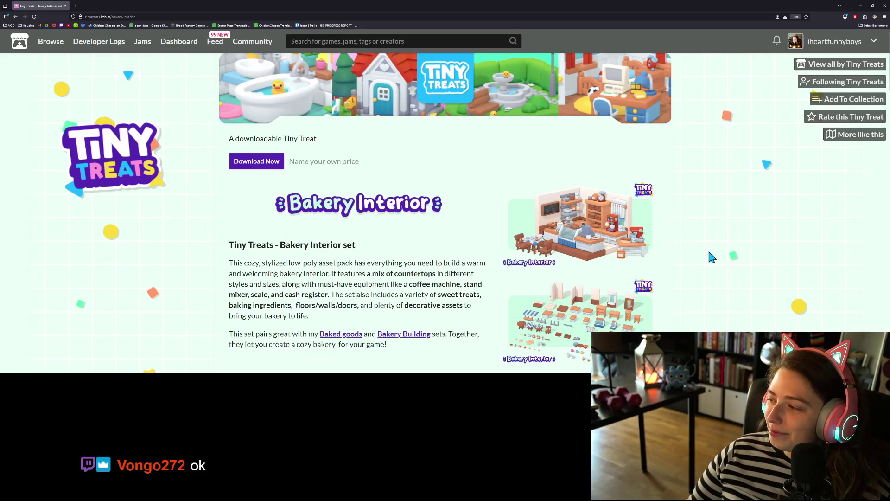
Enlarge the Bakery Interior overview picture, copy the page address, and open the Creator Dashboard in a new tab
scroll(686, 278, down, 3)
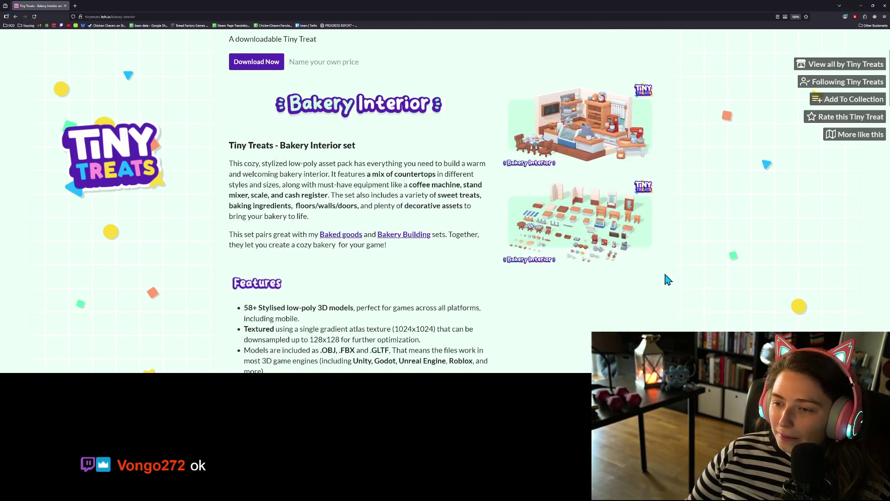
click(597, 232)
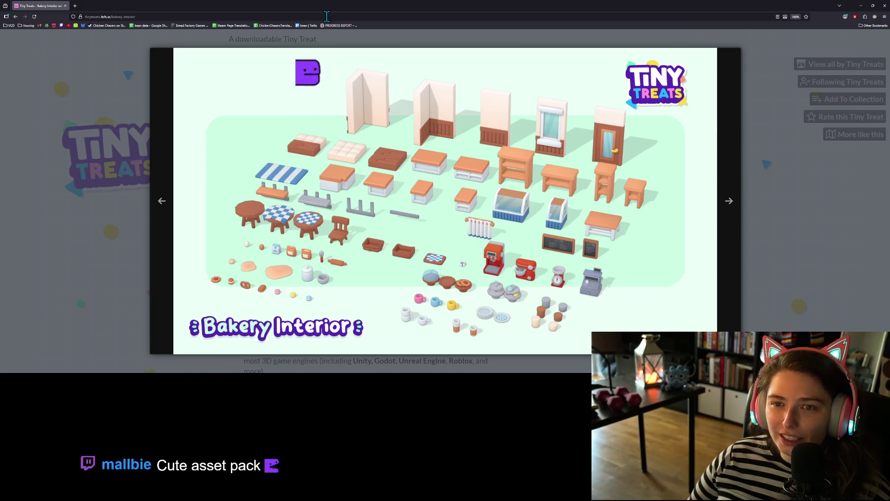
key(ctrl+l)
key(Escape)
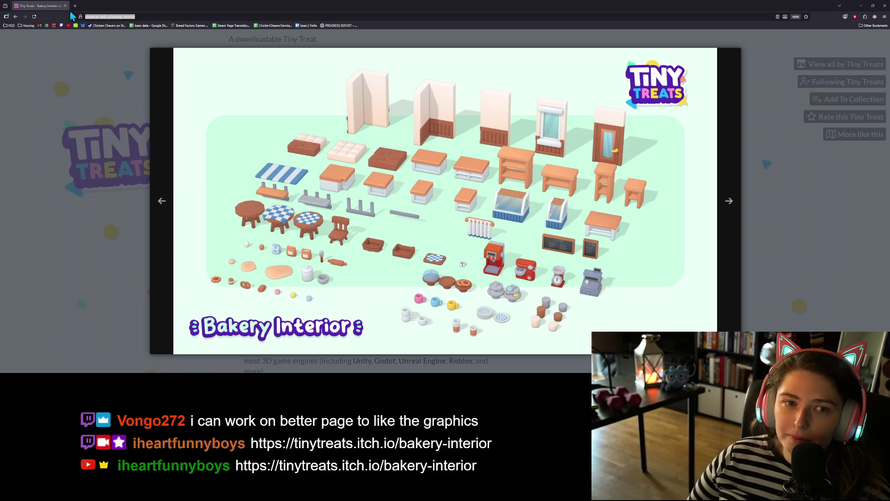
key(ctrl+t)
click(53, 26)
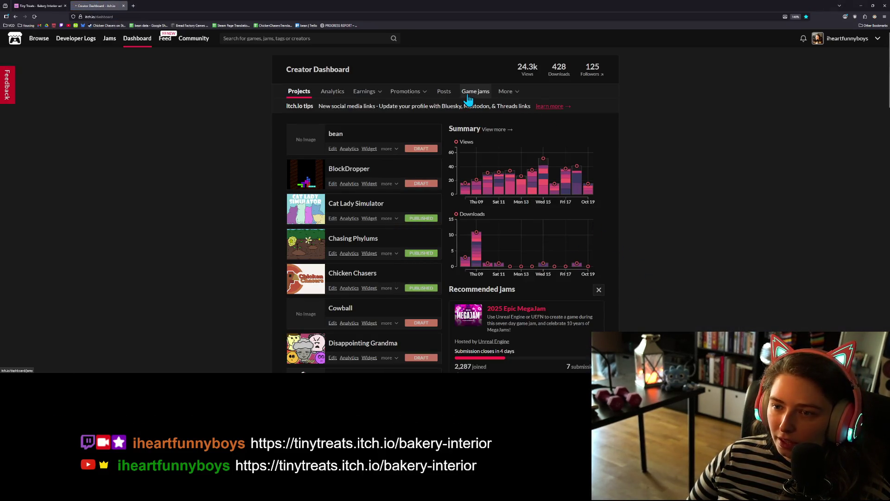
Open the Jiggle Jam page from the dashboard's Game jams list
click(472, 92)
scroll(398, 281, down, 3)
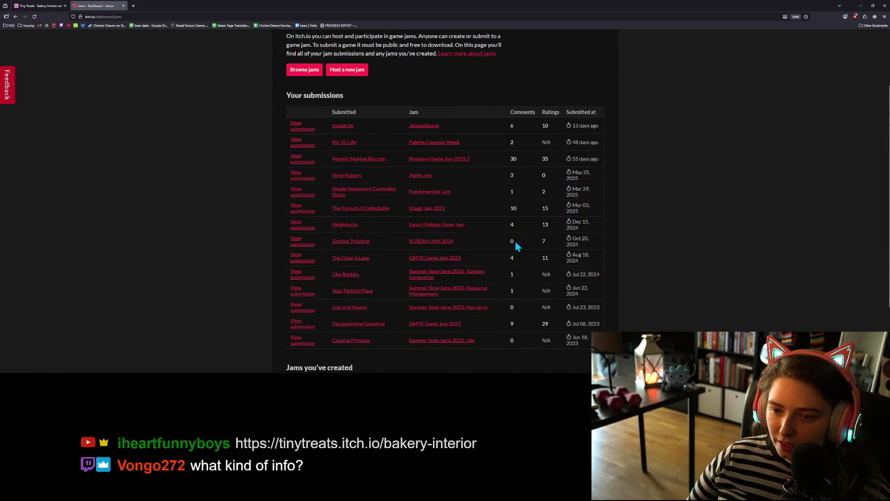
click(424, 176)
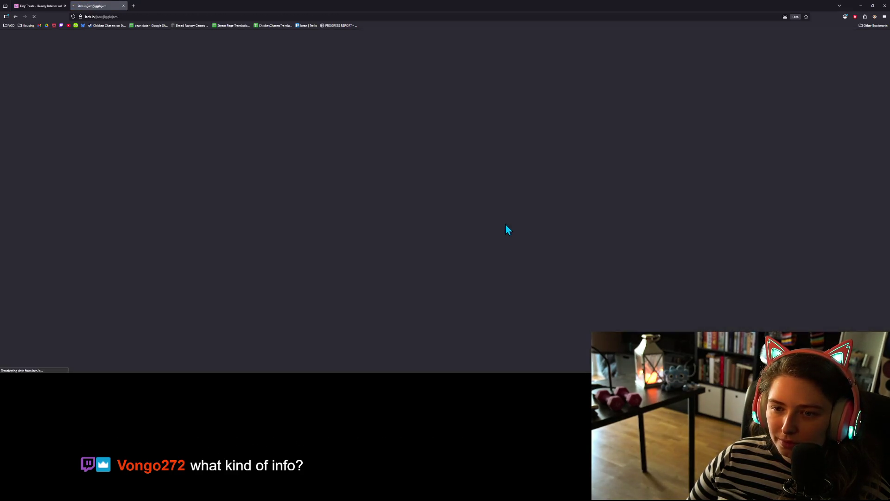
scroll(533, 239, down, 5)
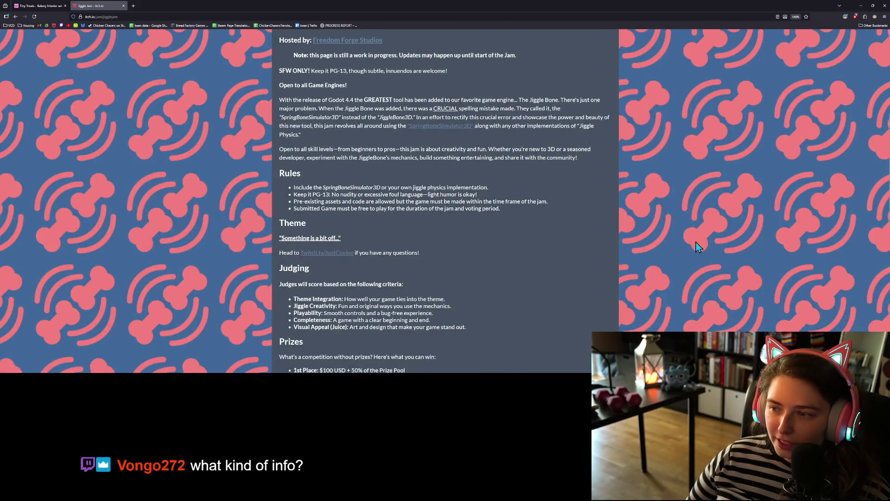
scroll(320, 281, up, 2)
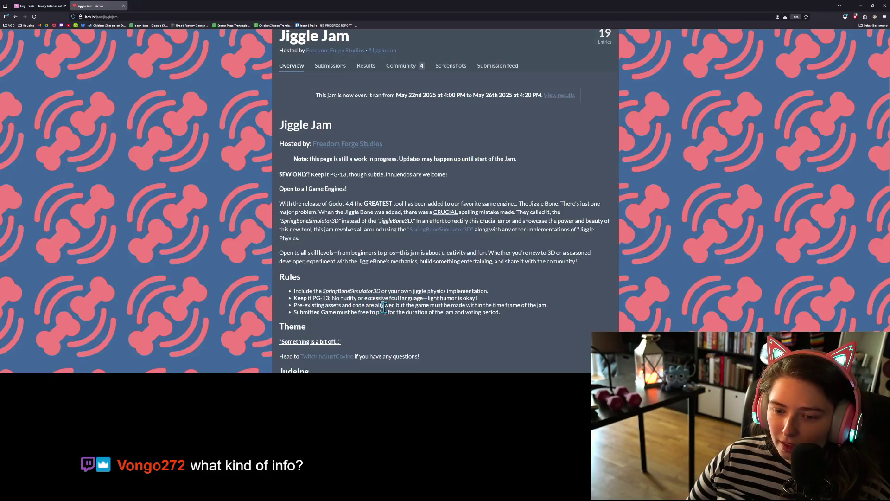
scroll(371, 298, down, 1)
scroll(325, 298, up, 1)
scroll(301, 298, down, 2)
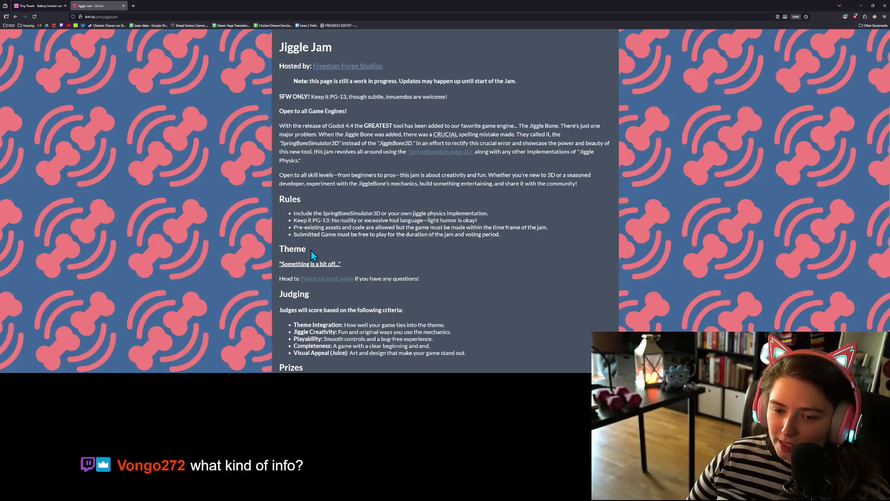
scroll(311, 251, down, 1)
Read through the Jiggle Jam's Theme, Judging and Prizes sections, then return to the top
drag(280, 196, 310, 201)
scroll(313, 199, down, 2)
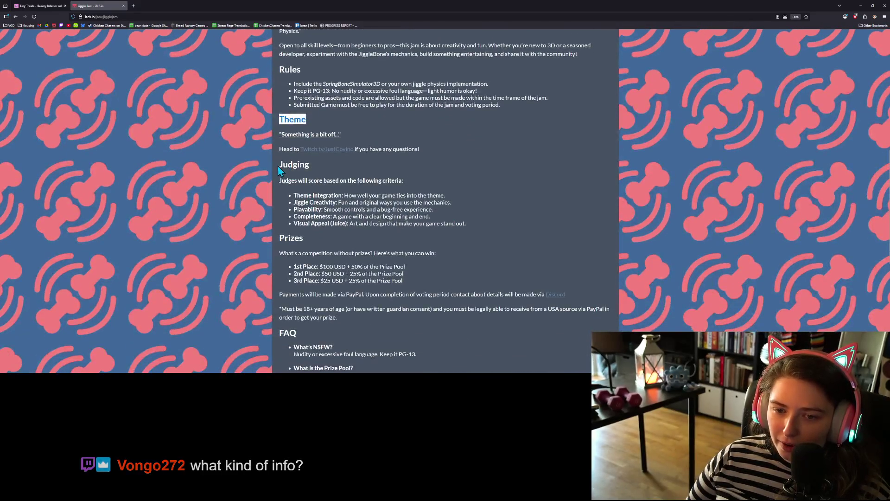
drag(278, 166, 315, 167)
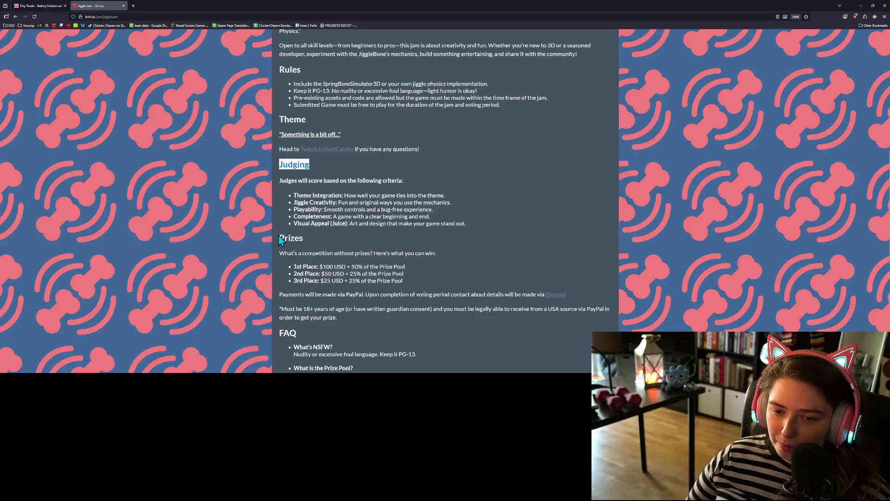
drag(280, 236, 311, 245)
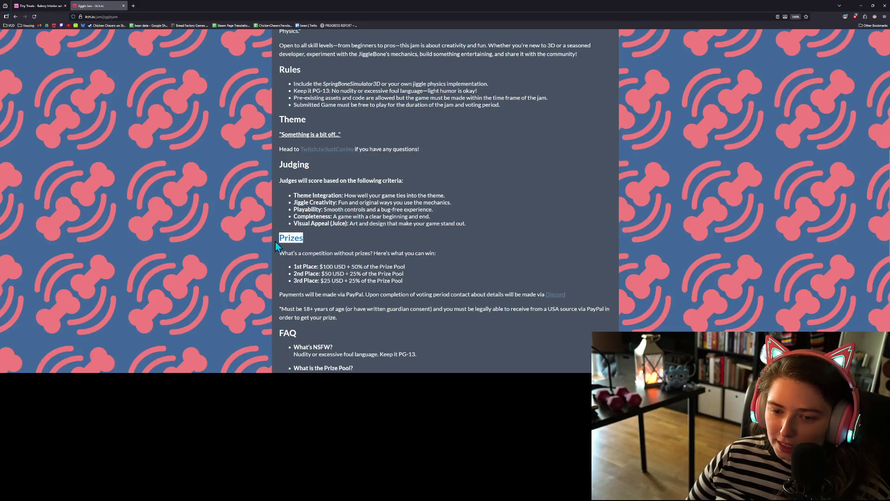
click(302, 166)
double_click(302, 166)
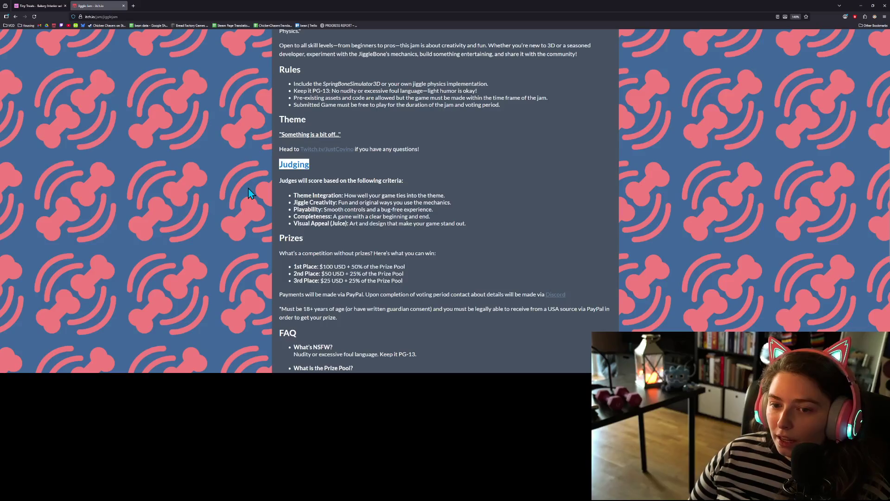
scroll(265, 227, down, 1)
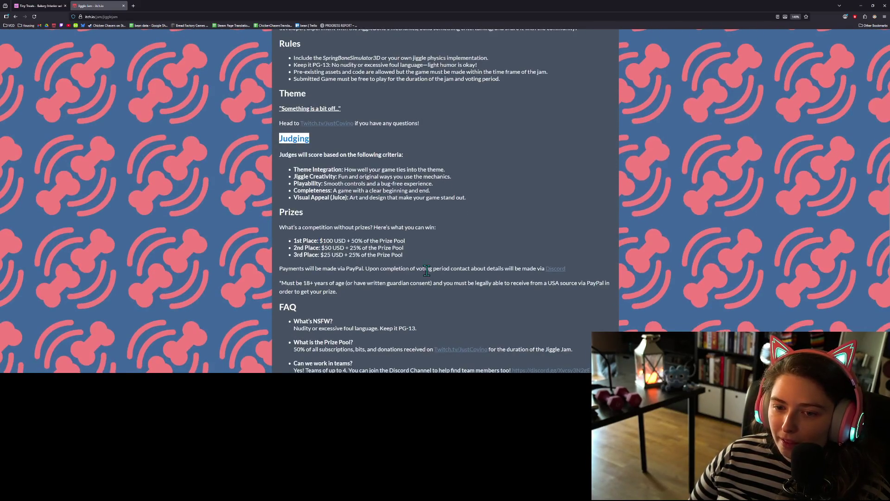
scroll(455, 276, up, 1)
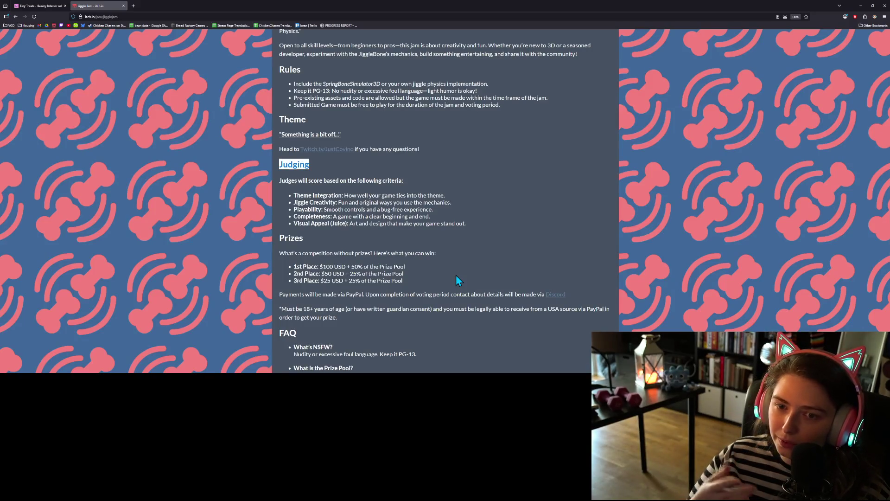
scroll(455, 275, down, 3)
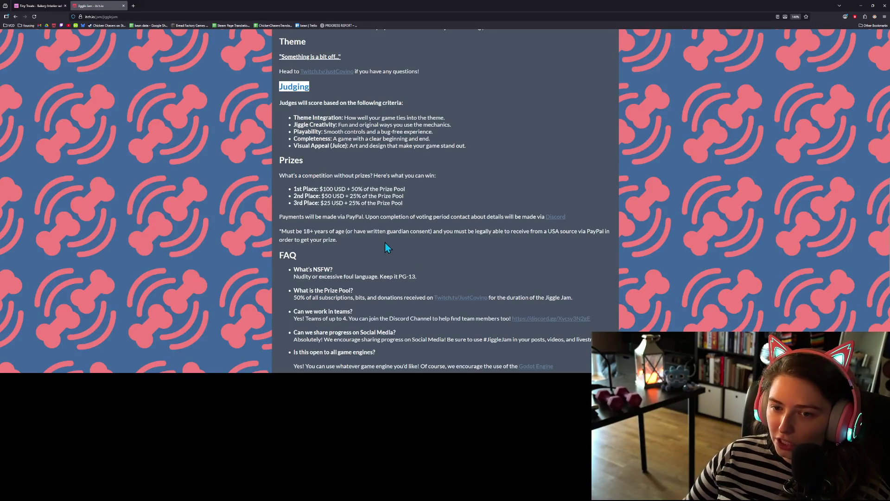
scroll(278, 211, down, 4)
scroll(497, 292, up, 20)
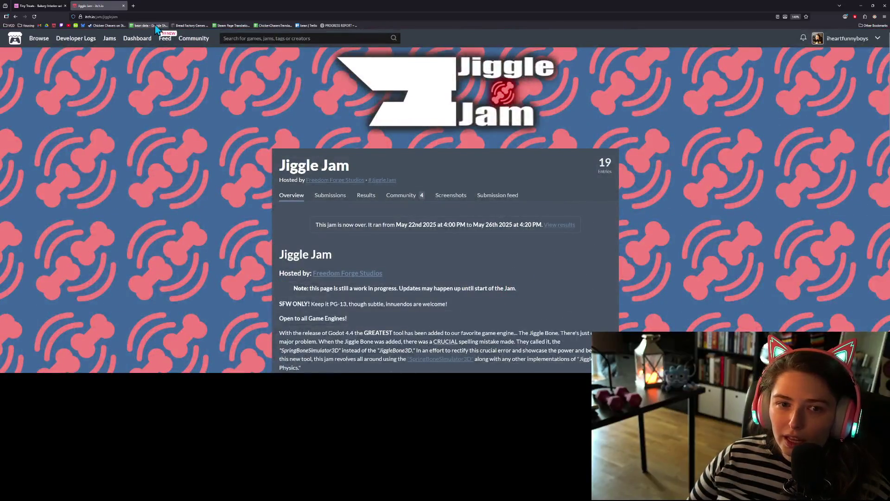
Start creating a new game jam via the itch.io Jams listing's hosting guide
click(110, 39)
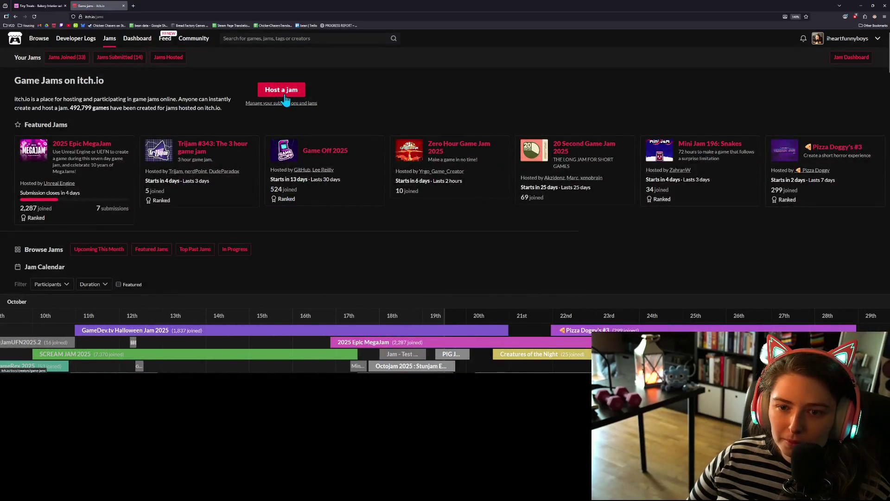
click(283, 92)
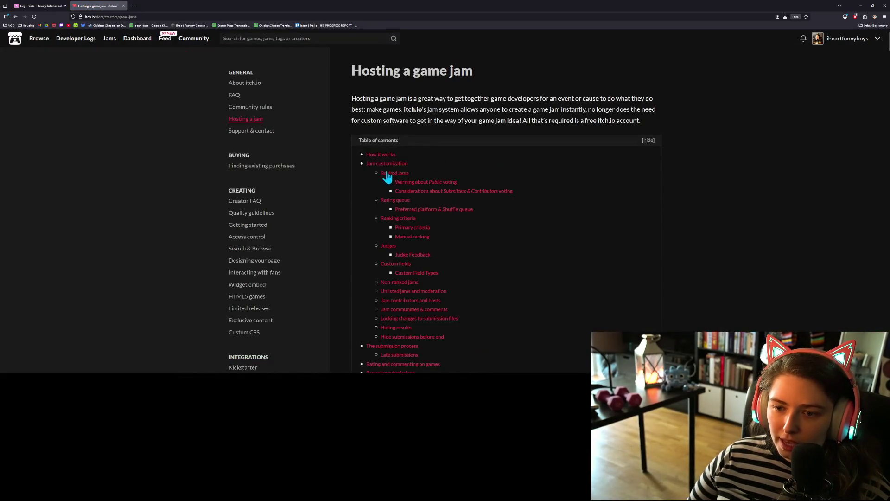
scroll(408, 209, down, 3)
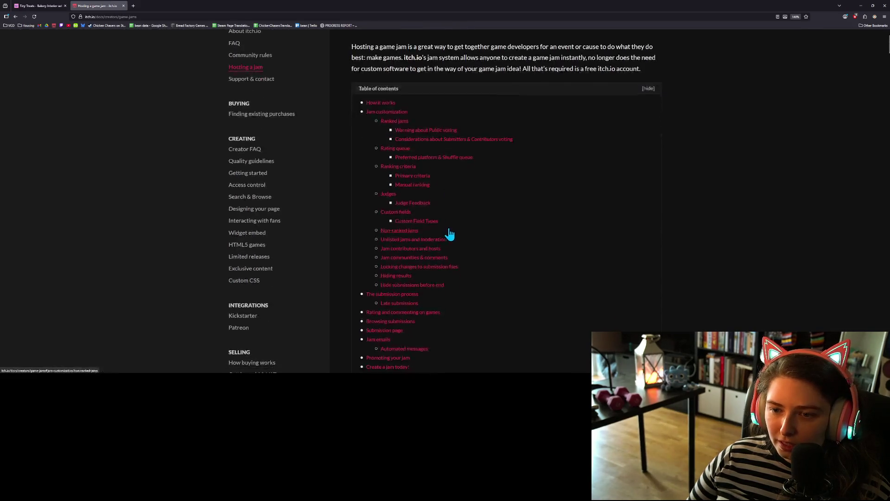
scroll(438, 254, down, 2)
click(510, 186)
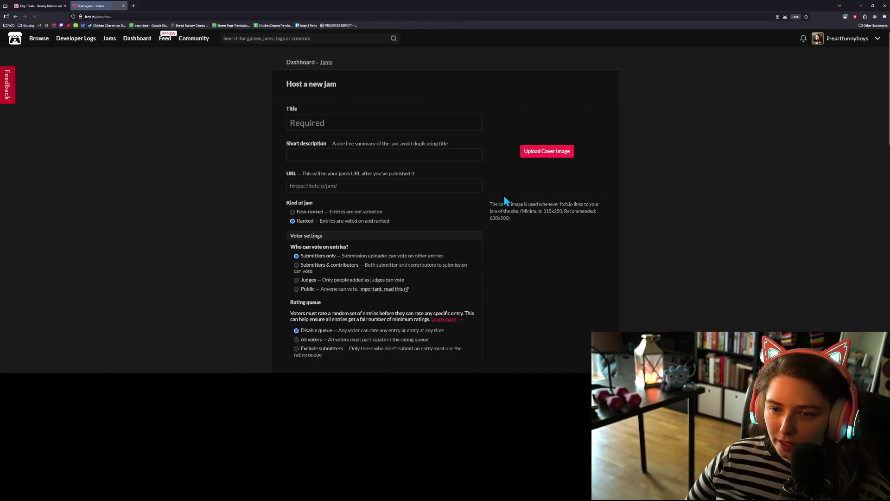
Set the rating queue to All voters, then leave the unfinished jam form without saving
scroll(422, 241, down, 2)
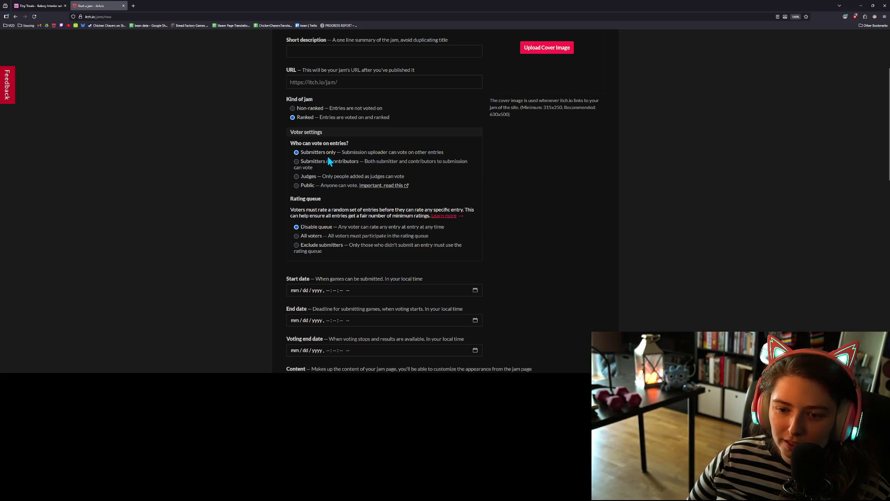
click(296, 236)
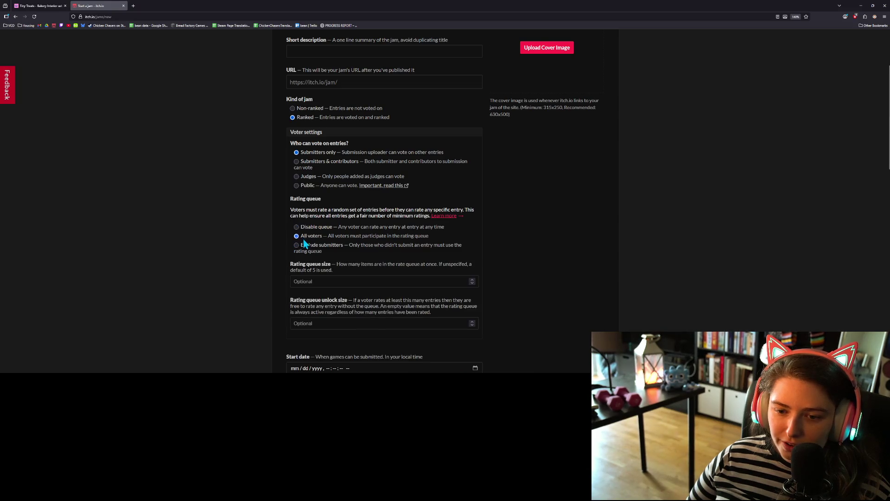
scroll(411, 275, down, 1)
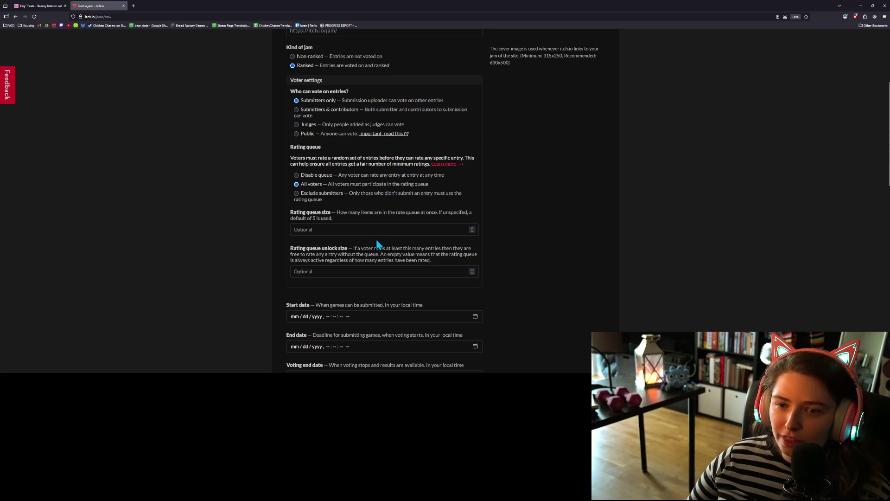
scroll(378, 239, down, 1)
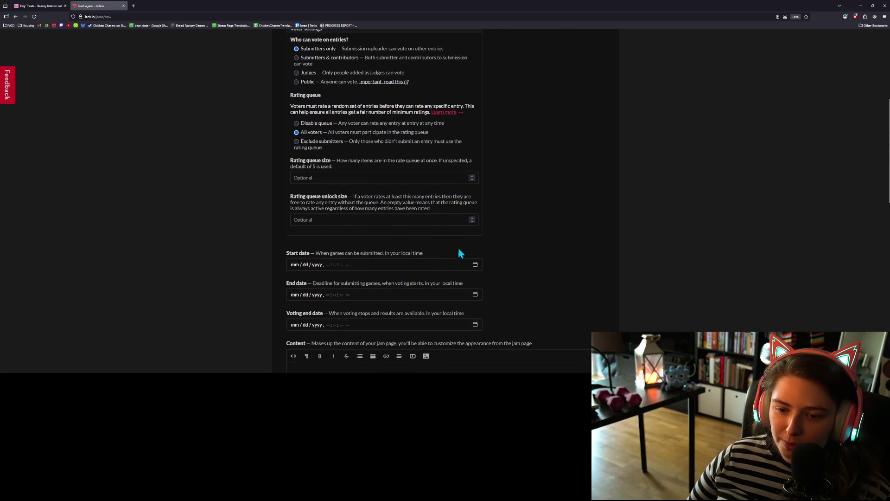
scroll(459, 250, down, 7)
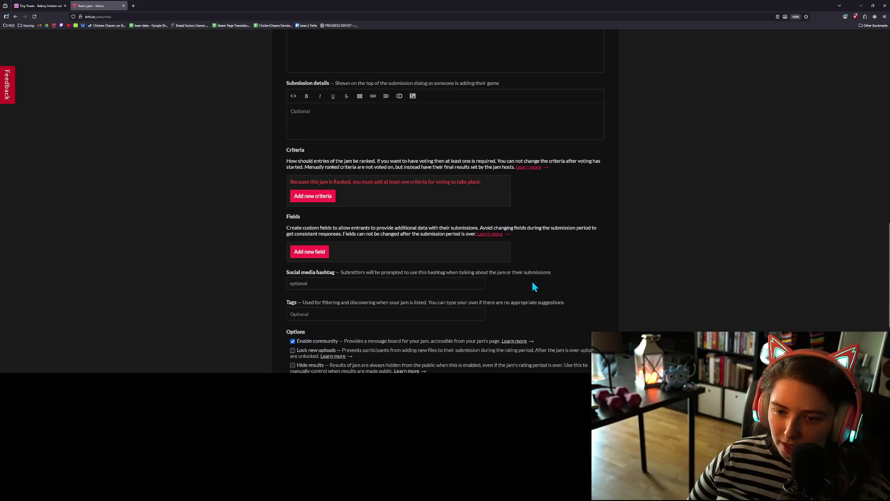
scroll(533, 286, down, 1)
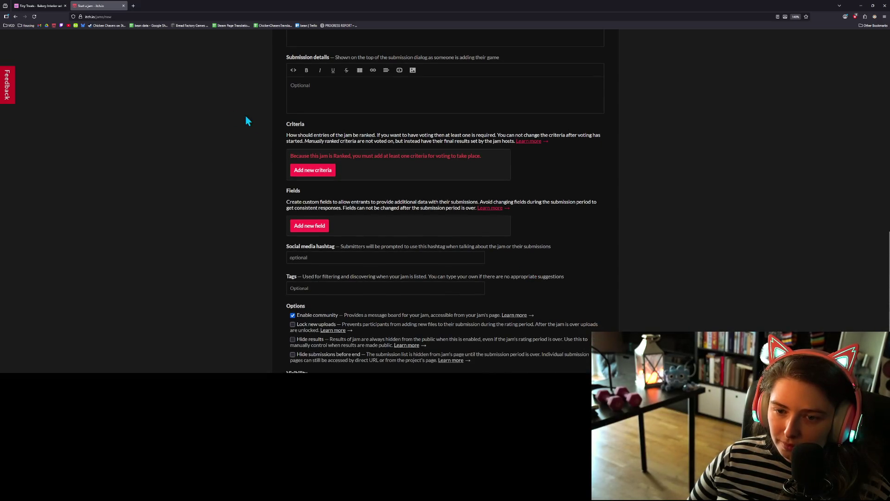
scroll(355, 243, up, 7)
scroll(380, 251, down, 3)
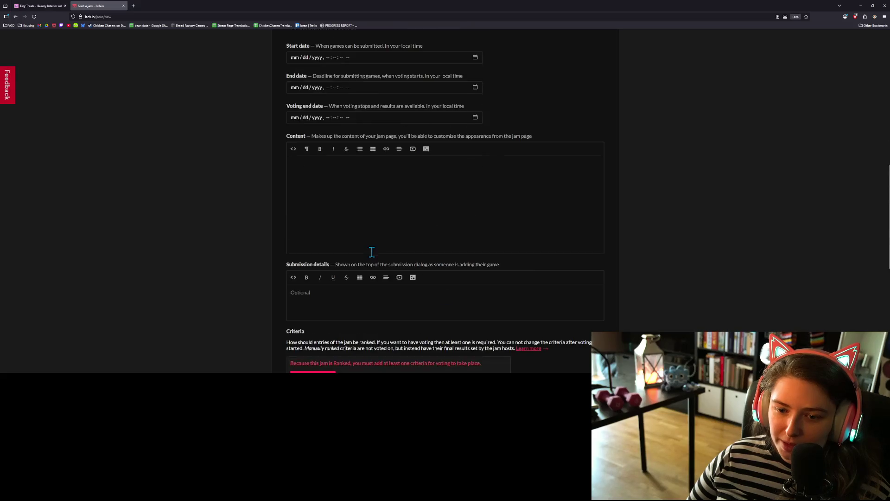
scroll(334, 223, up, 3)
scroll(343, 230, up, 6)
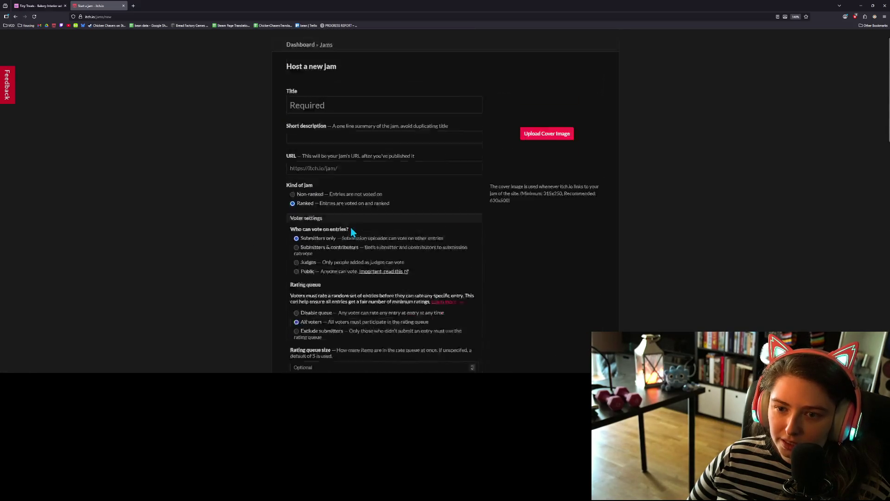
click(106, 42)
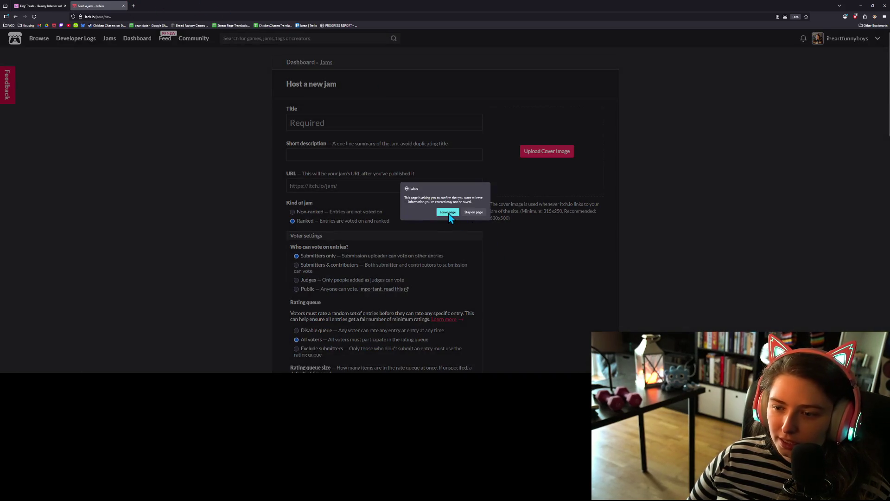
click(448, 212)
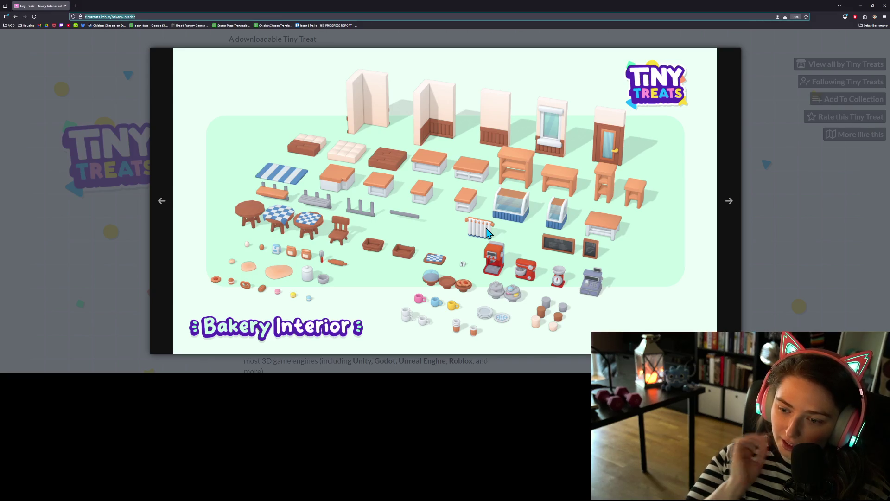
Close the enlarged preview image and scroll back to the top of the Bakery Interior page
click(790, 289)
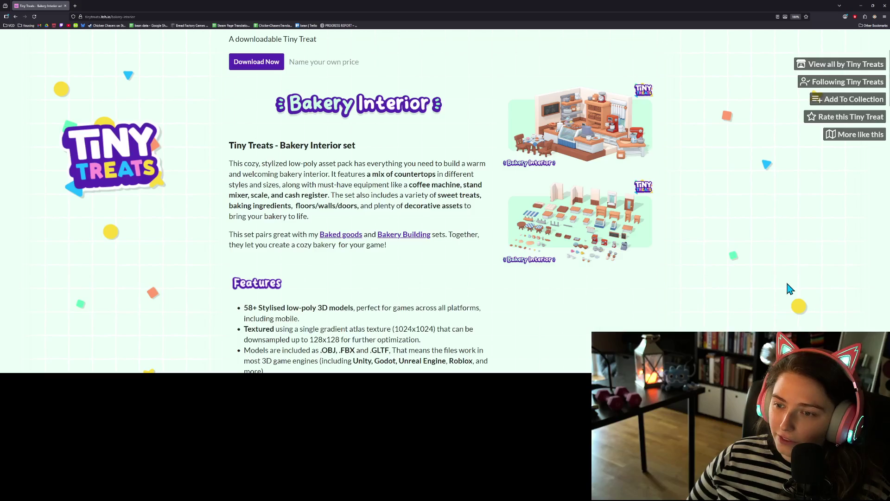
scroll(417, 232, up, 3)
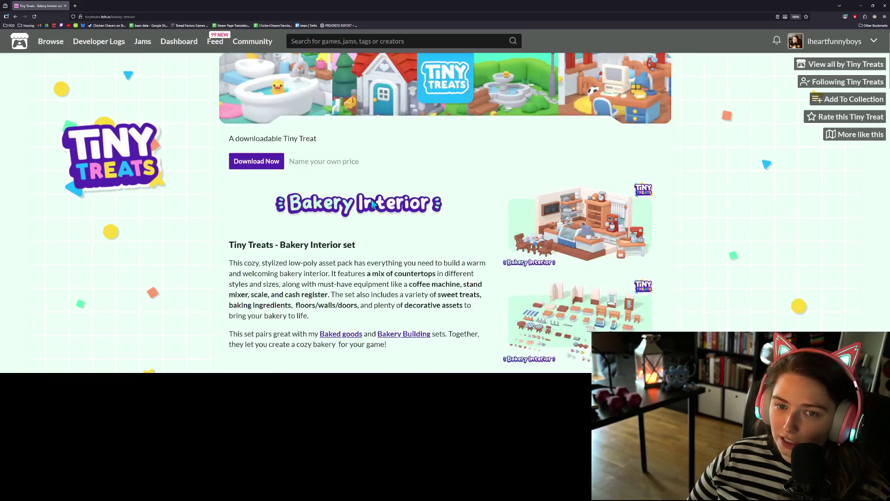
Download the free 5.6 MB Bakery Interior pack without paying, then minimise the browser
click(264, 172)
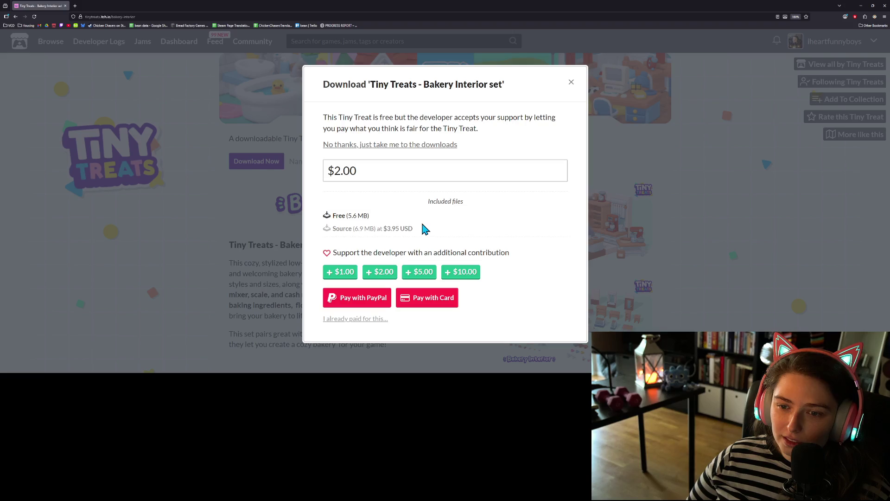
click(381, 145)
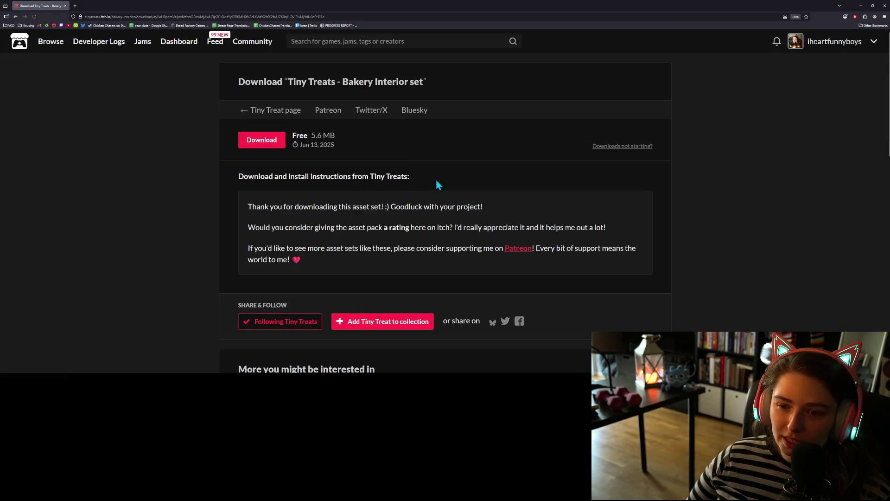
click(263, 144)
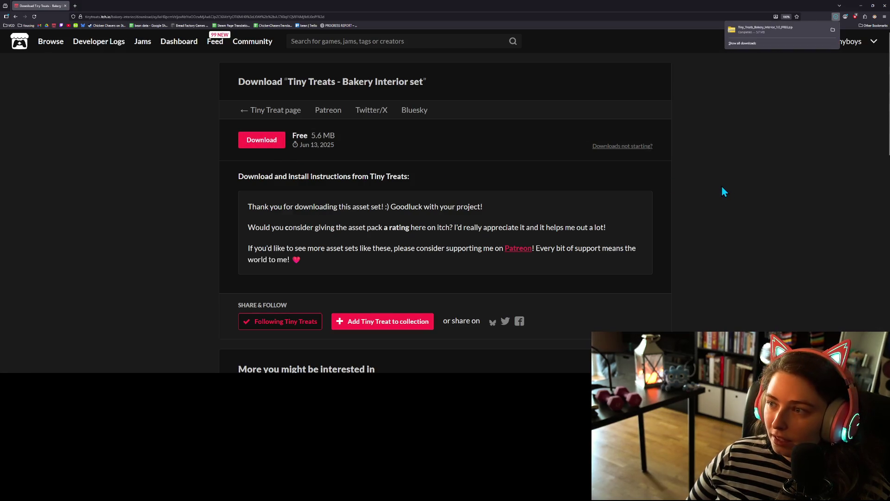
click(860, 5)
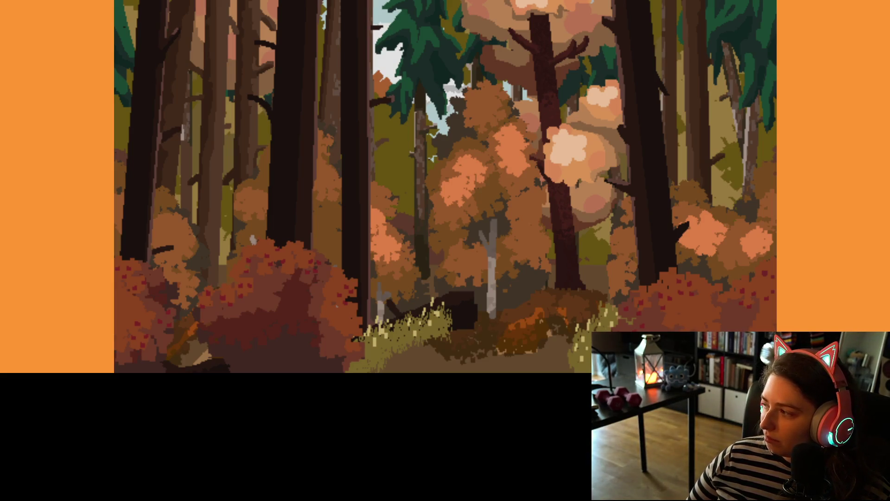
Open File Explorer on Downloads, check the Tiny Treats zip, and bring the window into full view
key(super+e)
right_click(88, 63)
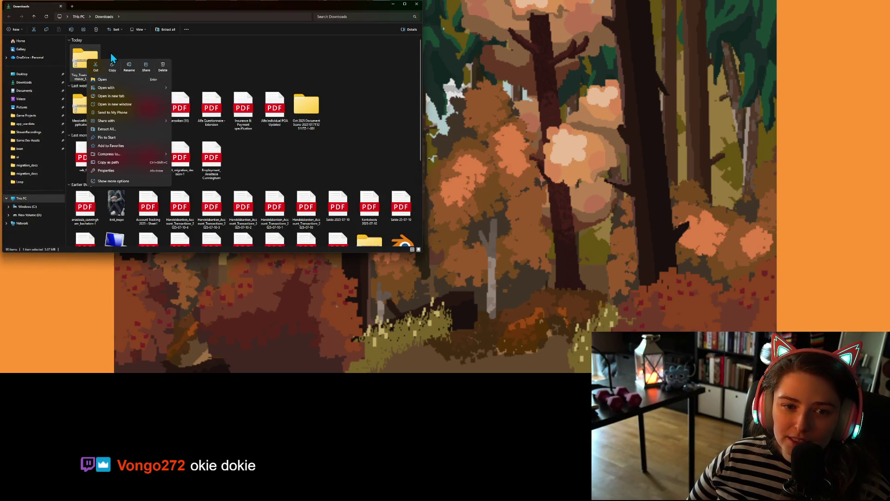
key(Escape)
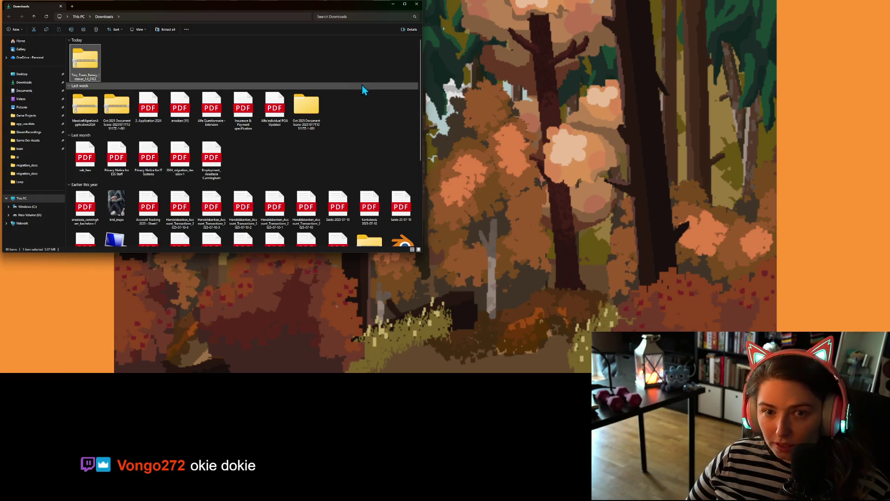
mouse_move(257, 4)
mouse_down()
mouse_move(786, 187)
mouse_move(889, 185)
mouse_up()
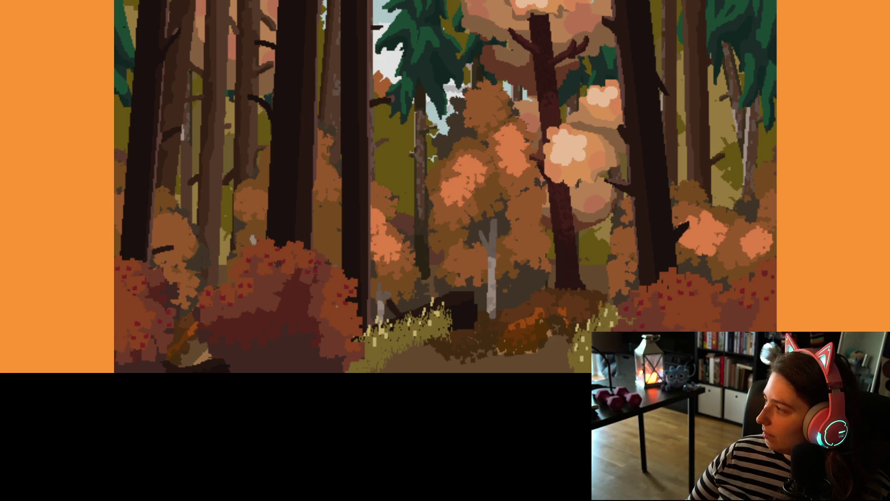
drag(720, 126, 551, 127)
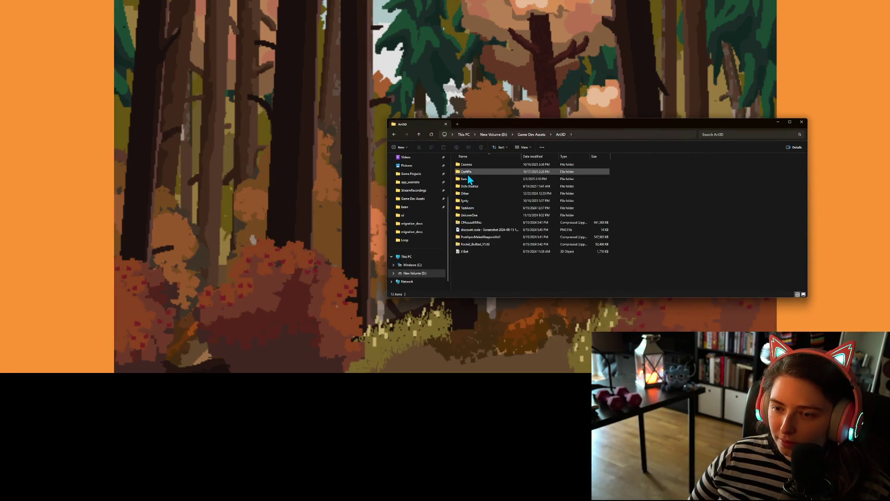
Create a 'Tiny Treats' folder in Art3D and move the downloaded bakery zip into it
right_click(485, 274)
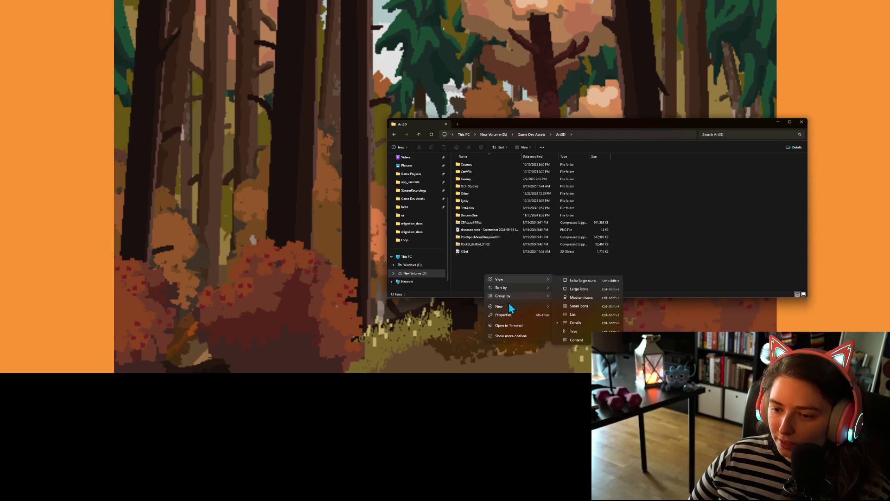
mouse_move(508, 306)
click(568, 207)
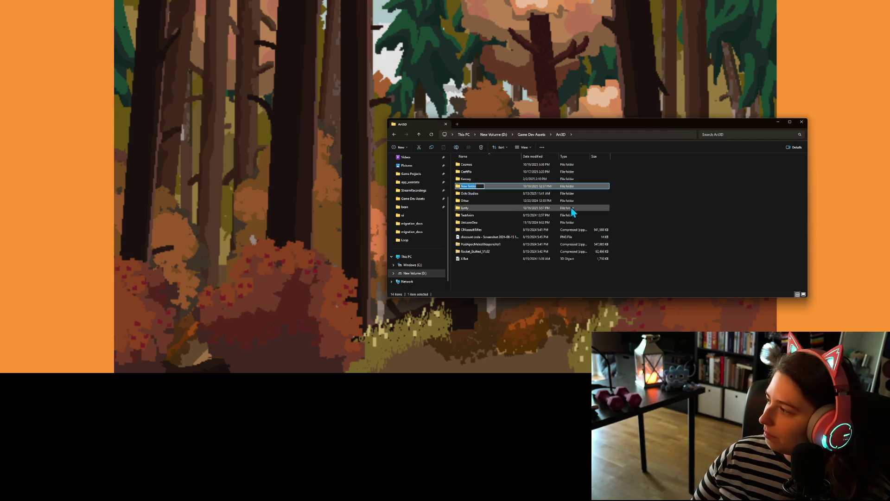
text(Tiny Ti)
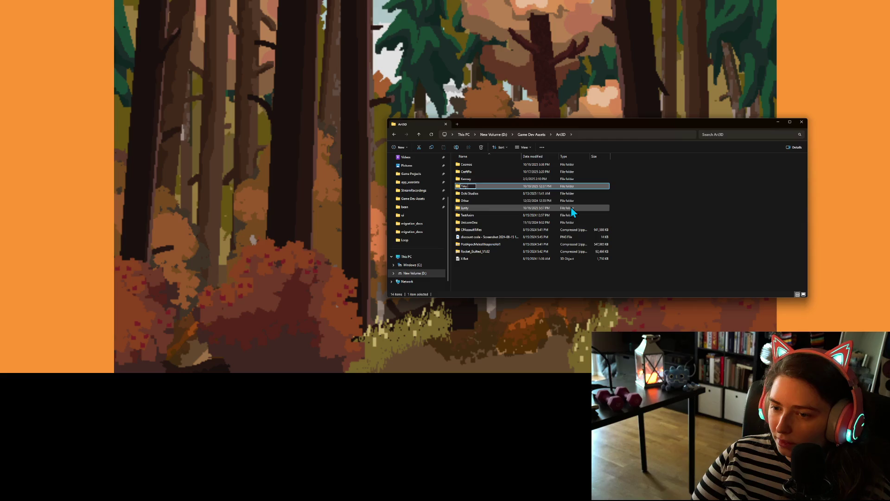
key(Return)
key(Return)
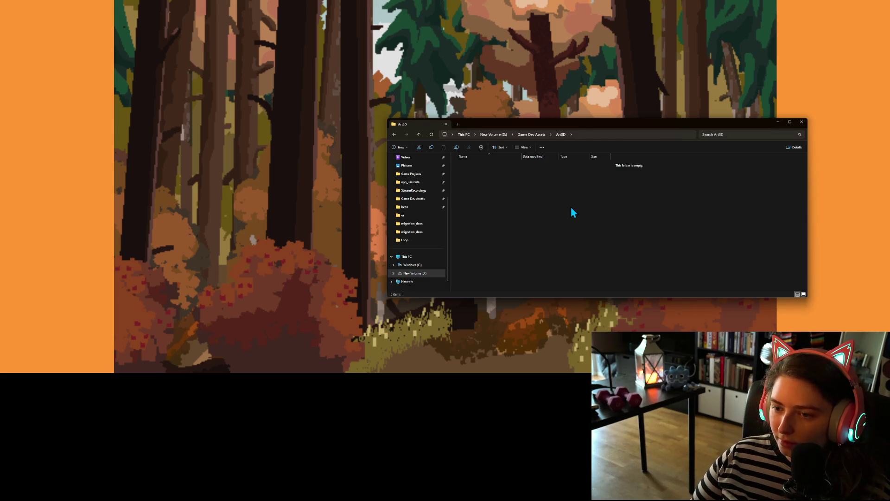
mouse_move(839, 228)
mouse_down()
mouse_move(559, 255)
mouse_move(610, 269)
mouse_up()
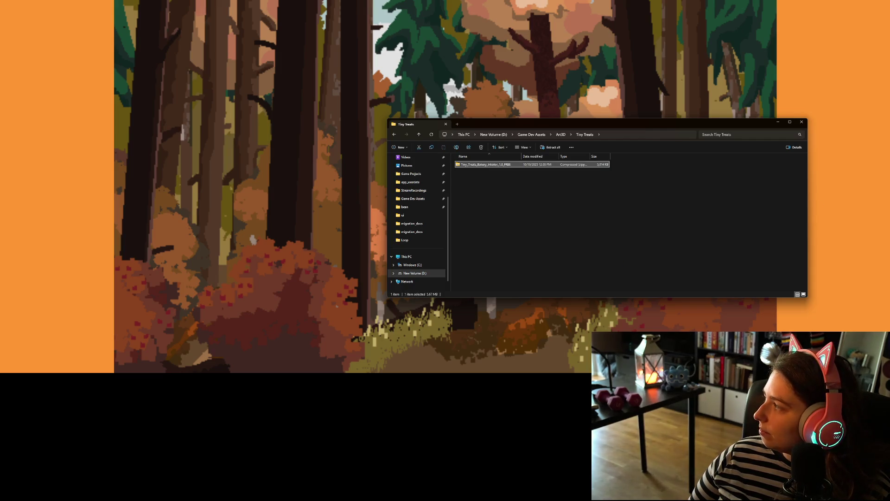
Extract the Tiny_Treats_Bakery_Interior zip into the Tiny Treats folder
right_click(491, 165)
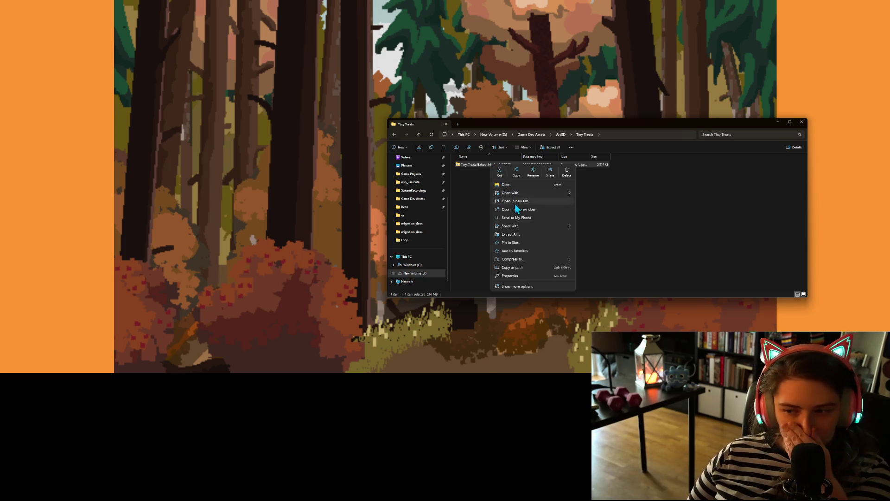
click(517, 235)
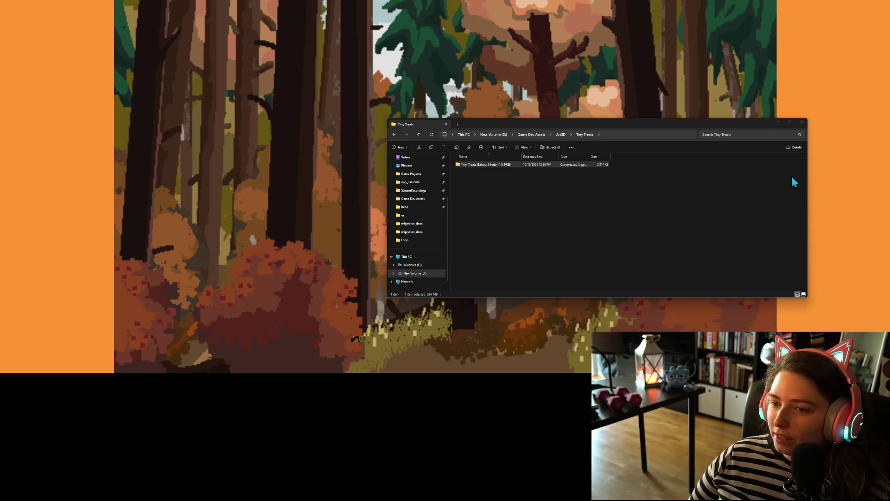
click(663, 175)
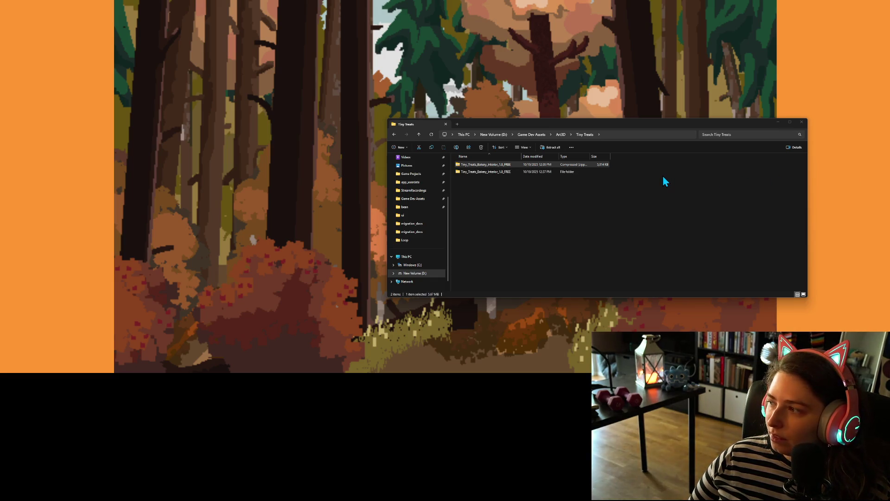
Browse the extracted bakery pack down to its Assets fbx model folder
double_click(487, 172)
double_click(489, 168)
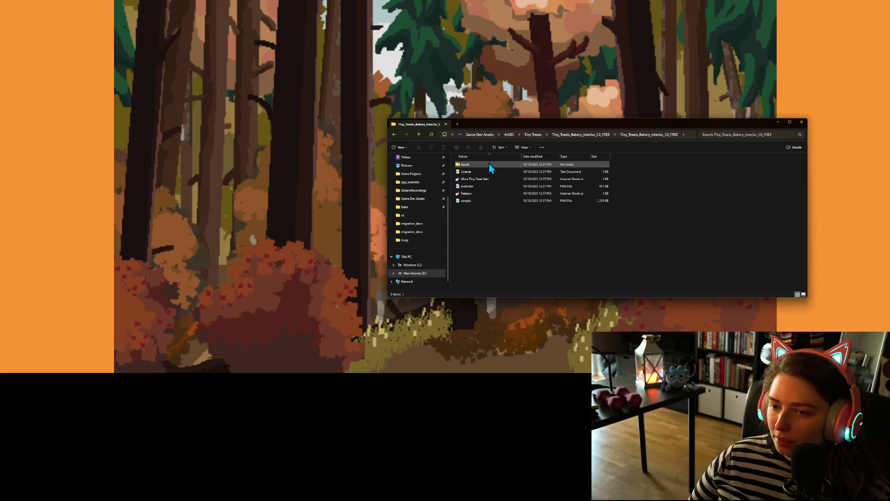
double_click(489, 164)
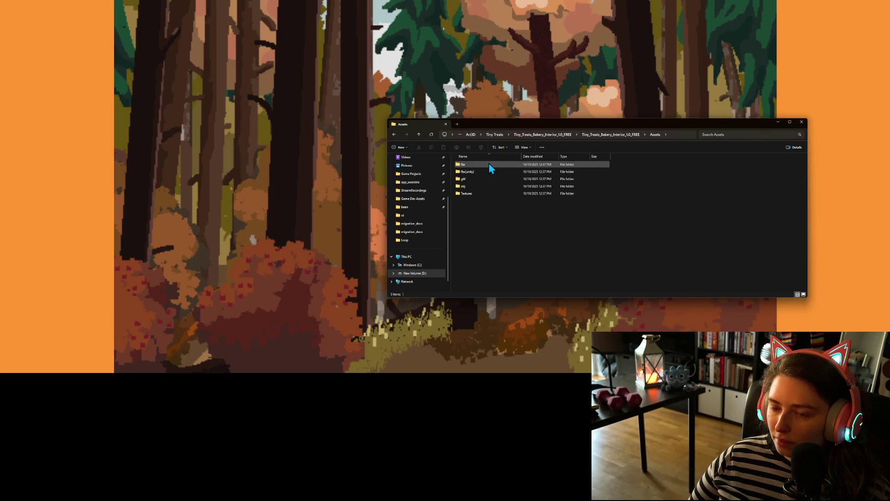
double_click(489, 164)
scroll(511, 202, down, 8)
scroll(510, 200, down, 14)
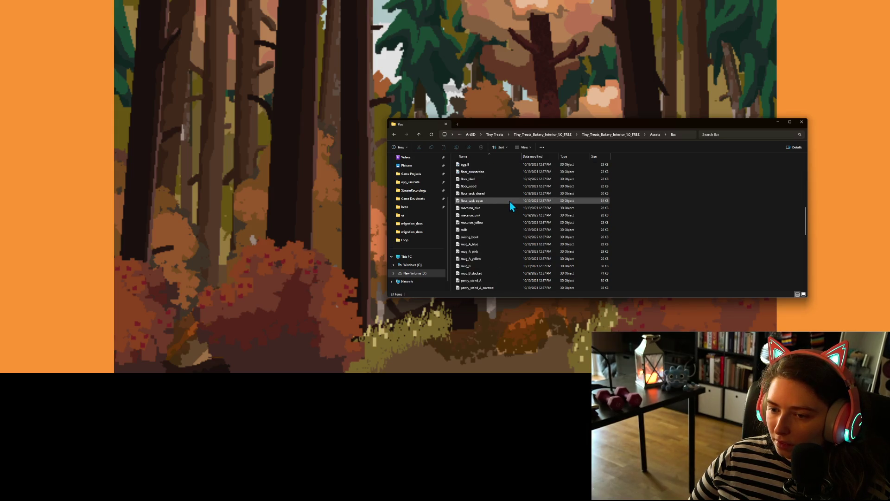
Preview the colour atlas texture in the Textures folder, then close the preview
click(656, 135)
double_click(470, 194)
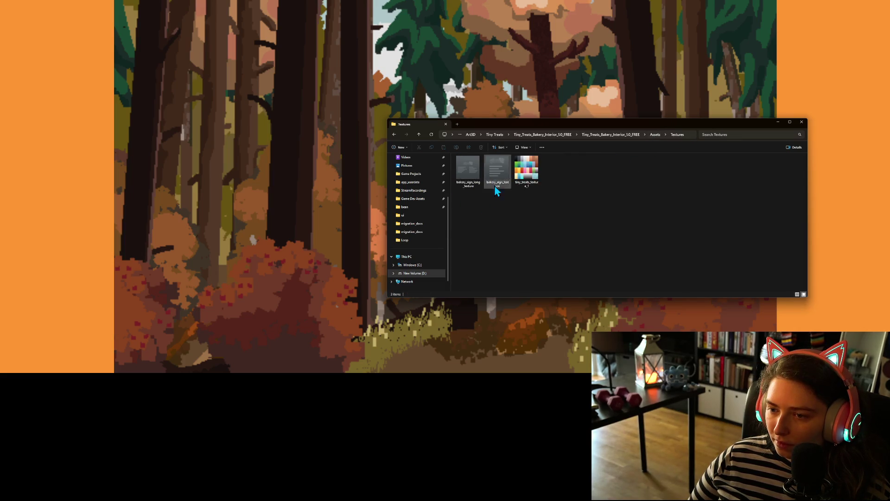
double_click(535, 183)
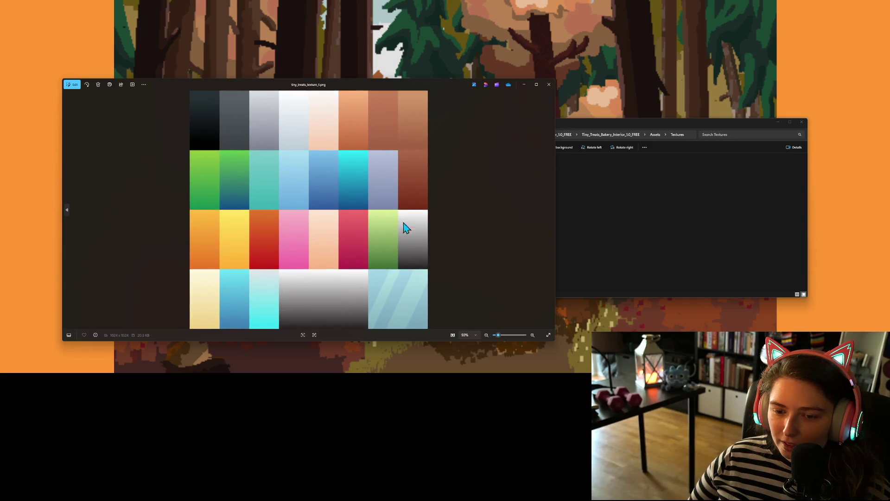
click(549, 86)
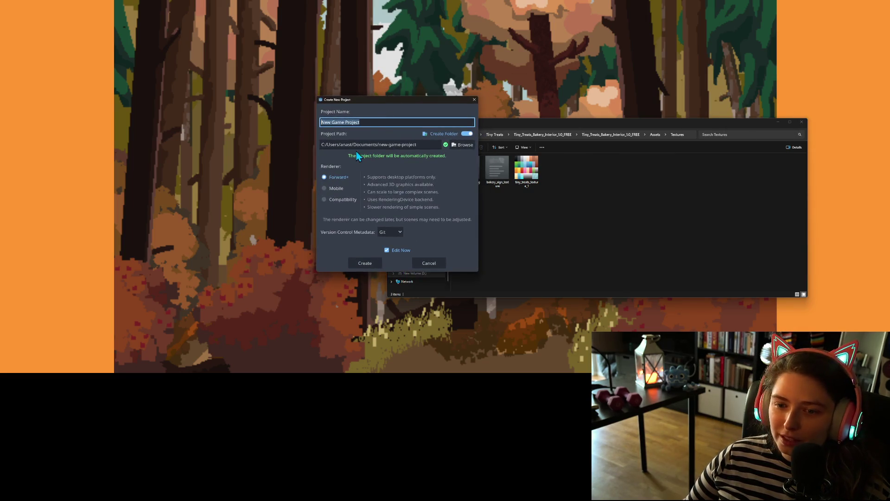
Create a project named Bakery in D:/Game Projects using the Compatibility renderer
click(468, 144)
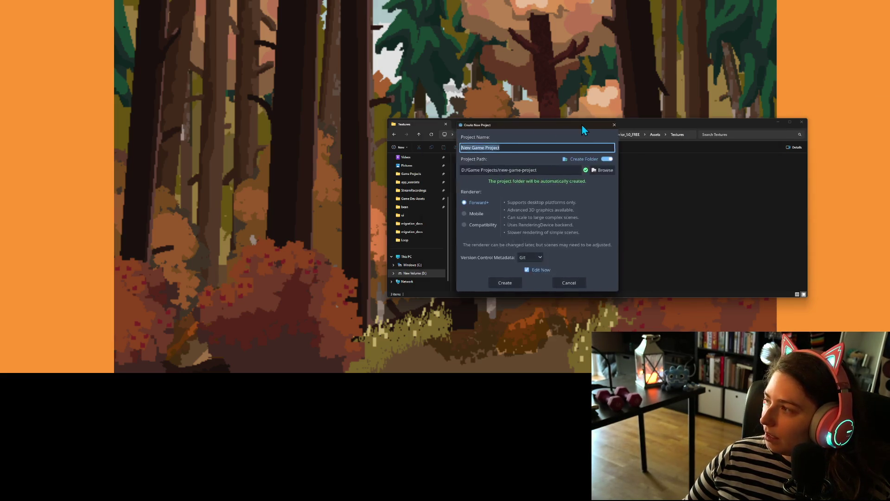
double_click(491, 148)
triple_click(491, 149)
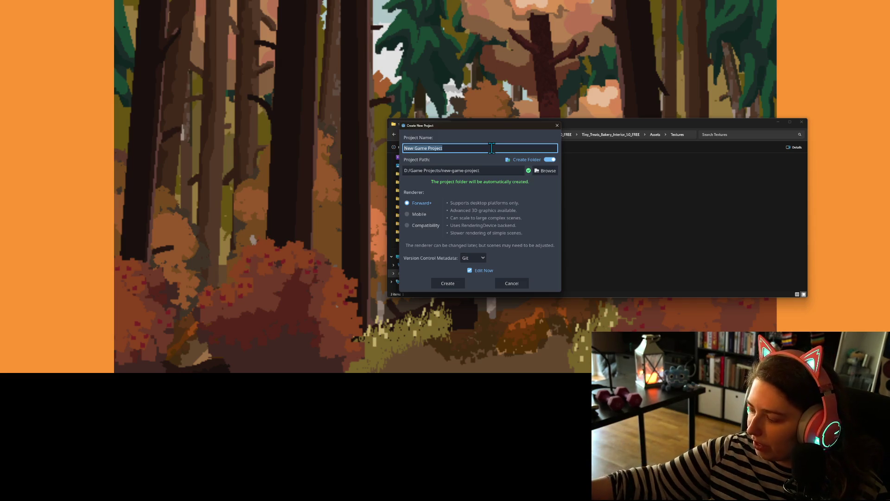
text(Bakery)
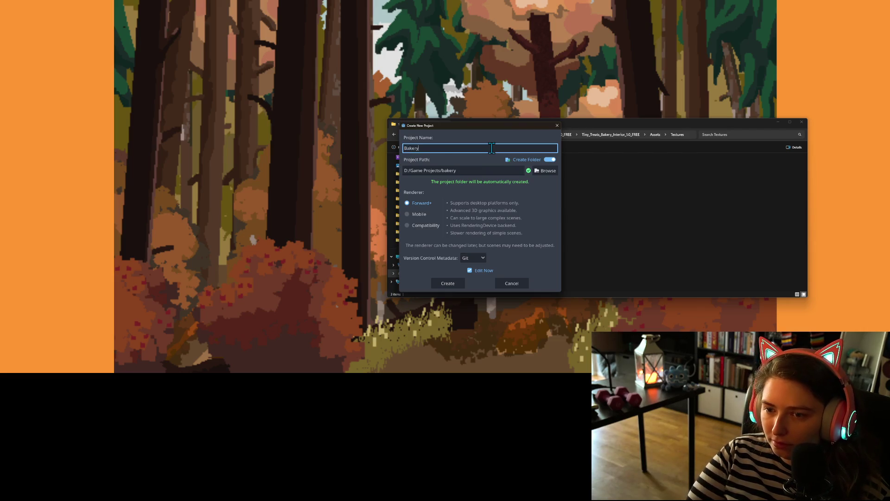
click(434, 225)
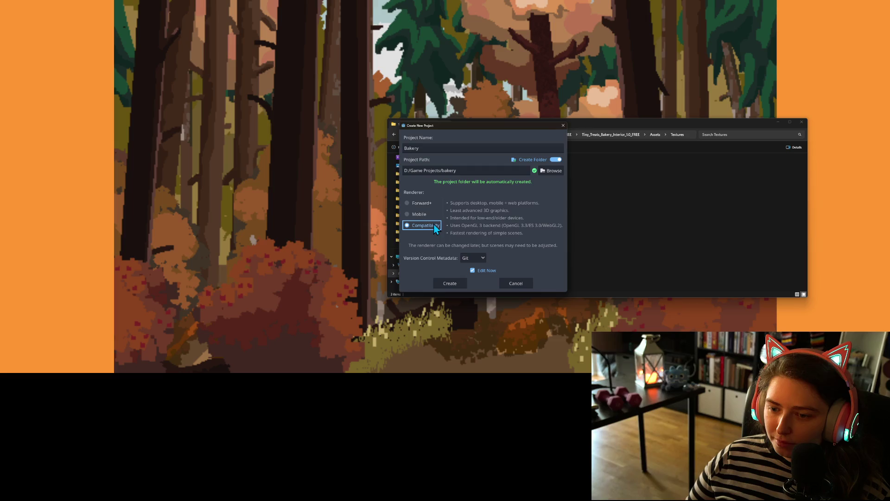
click(455, 280)
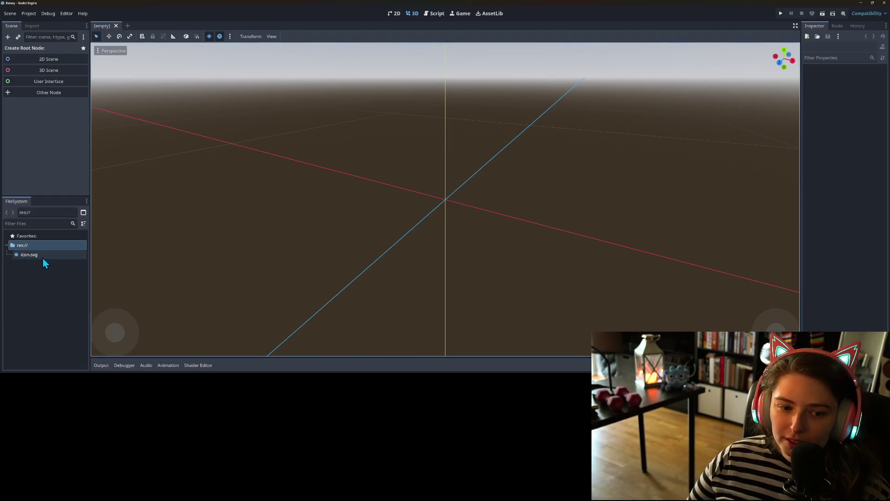
Create a new folder named art3d under res:// in the FileSystem dock
right_click(28, 245)
mouse_move(53, 246)
click(124, 250)
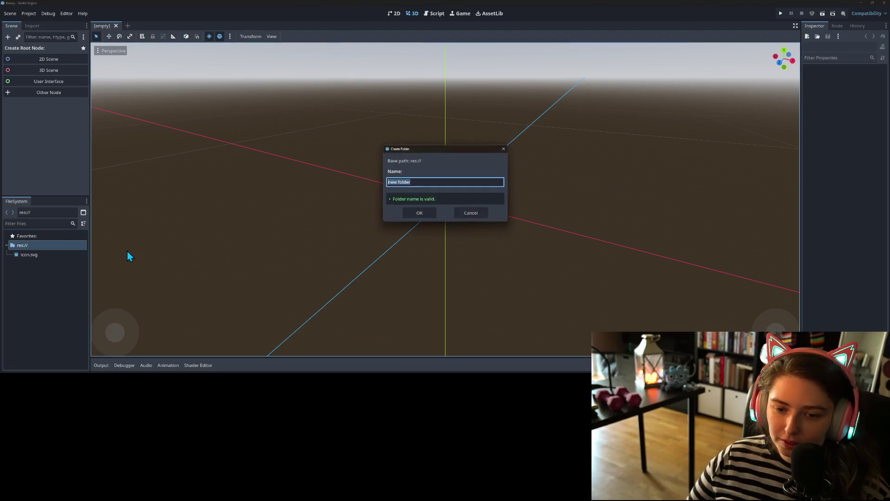
text(art3d)
key(Return)
Open the art3d folder in the system file browser and return to the Textures window
click(34, 254)
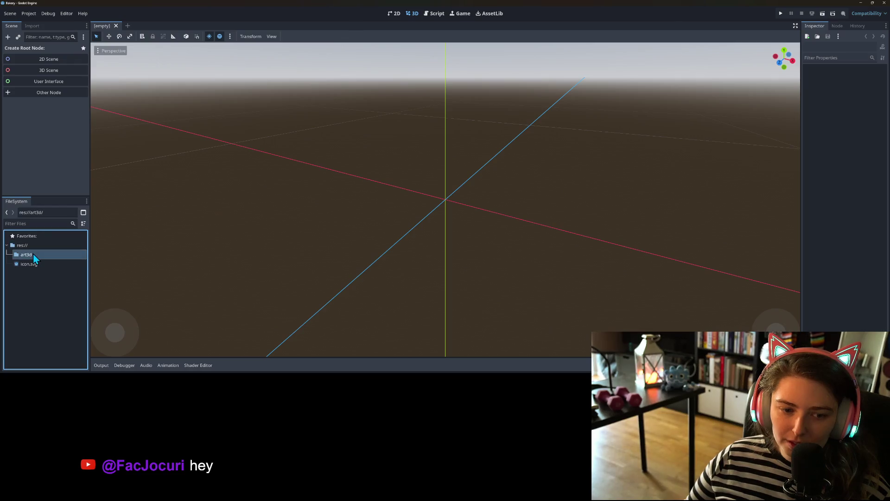
right_click(33, 255)
click(63, 369)
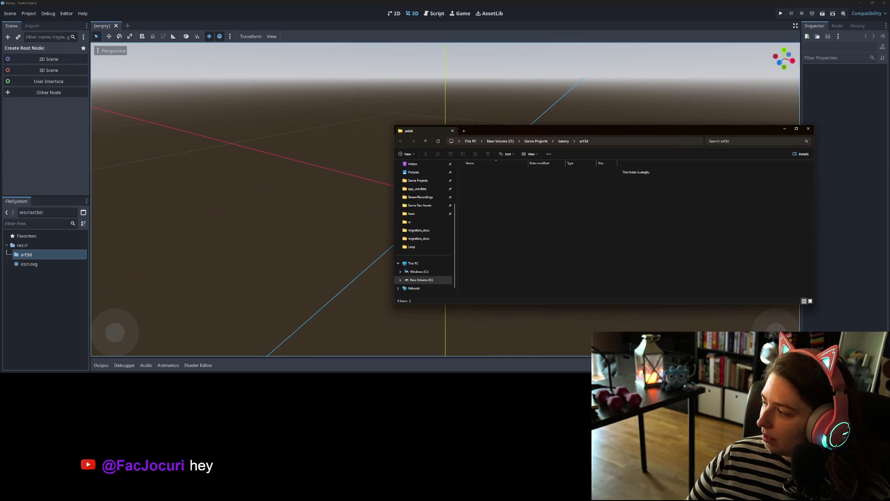
key(alt+Tab)
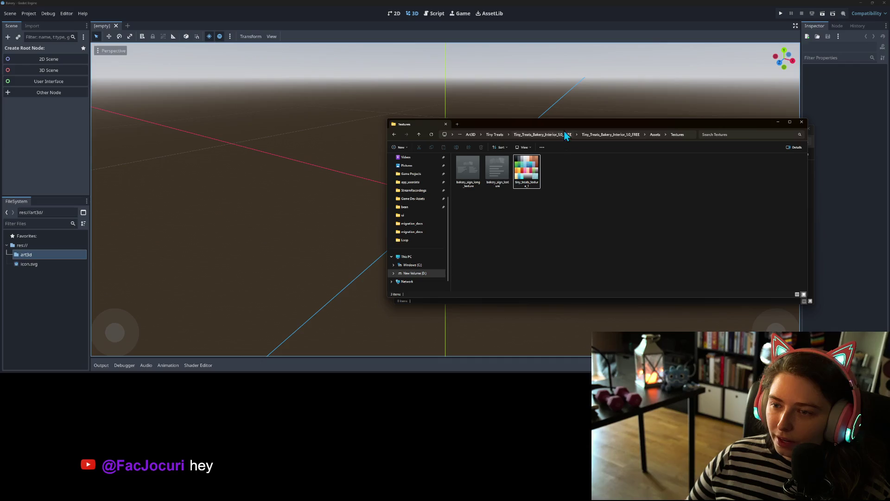
Create a textures folder inside art3d and move the three texture images into it
mouse_move(568, 121)
mouse_down()
mouse_move(204, 57)
mouse_move(216, 68)
mouse_up()
click(539, 219)
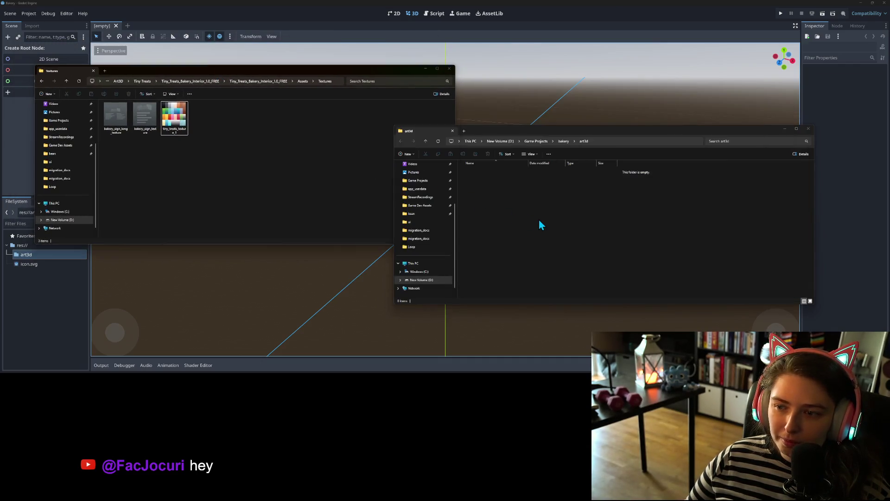
right_click(527, 203)
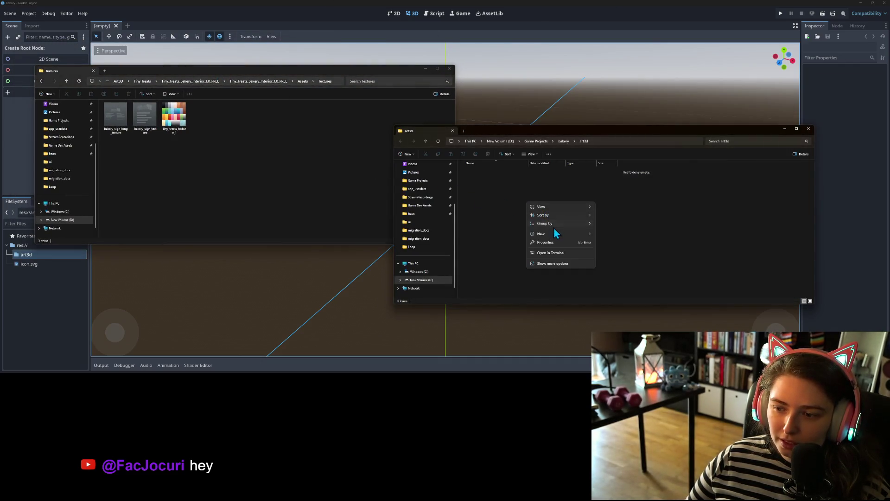
mouse_move(555, 233)
click(608, 236)
text(texture)
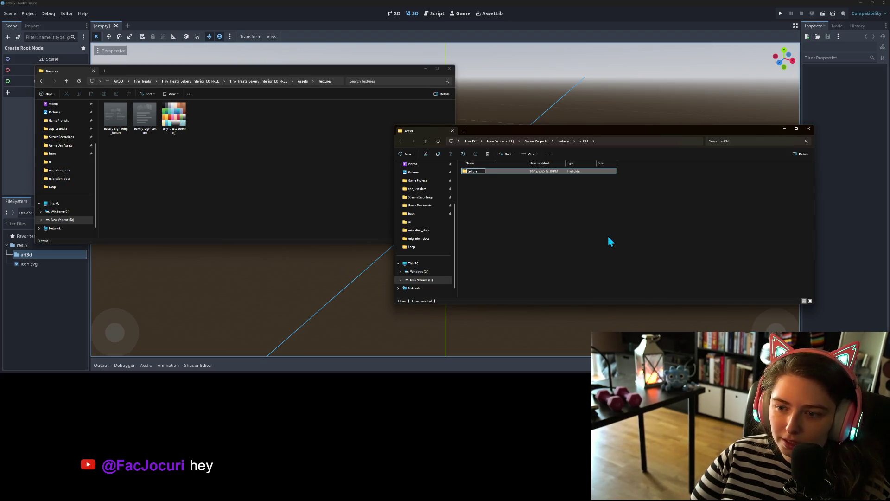
key(Return)
key(Return)
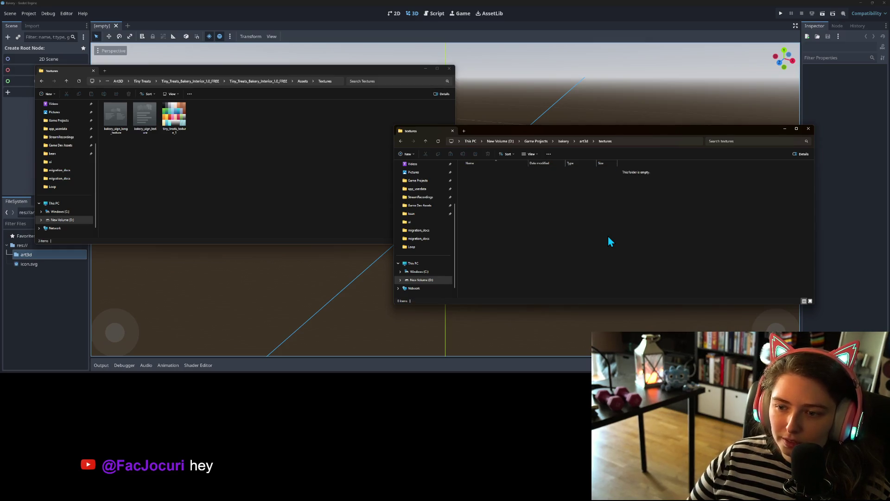
click(172, 159)
mouse_move(242, 143)
mouse_down()
mouse_move(115, 115)
mouse_move(262, 167)
mouse_move(547, 230)
mouse_move(191, 147)
mouse_move(127, 123)
mouse_move(515, 268)
mouse_move(544, 260)
mouse_up()
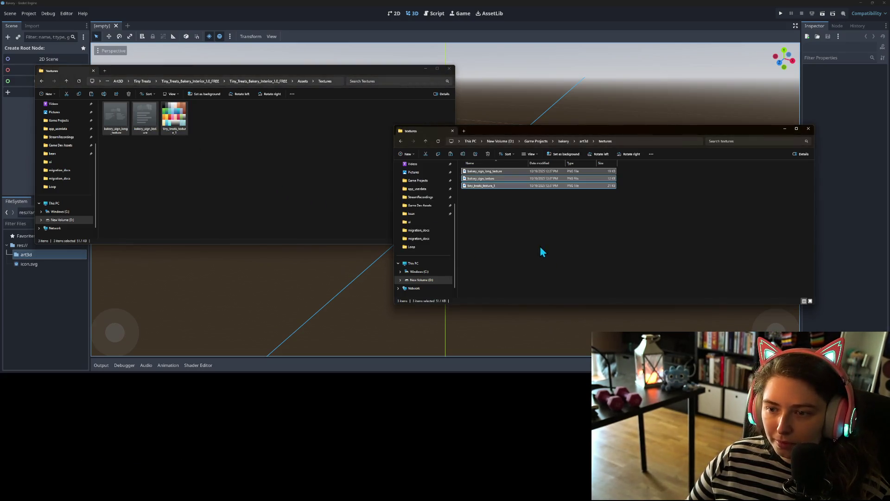
click(584, 140)
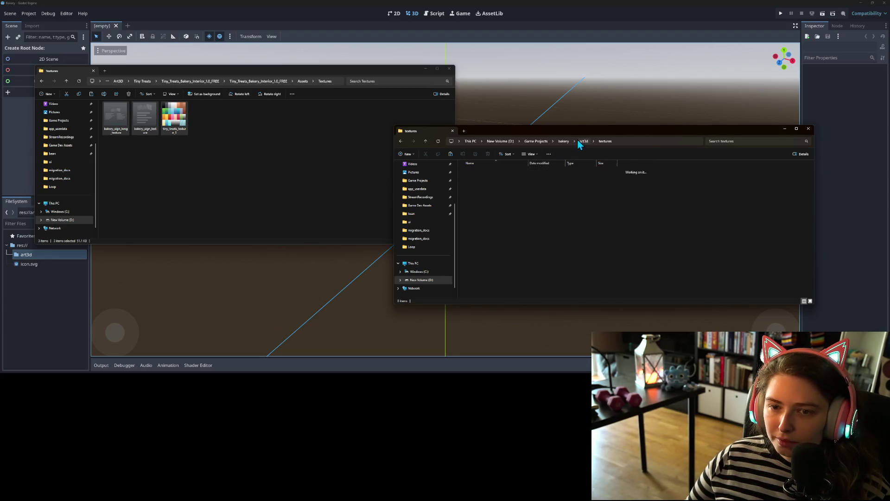
Select every file in the pack's fbx folder and confirm the textures landed in art3d
click(299, 81)
click(302, 81)
double_click(138, 140)
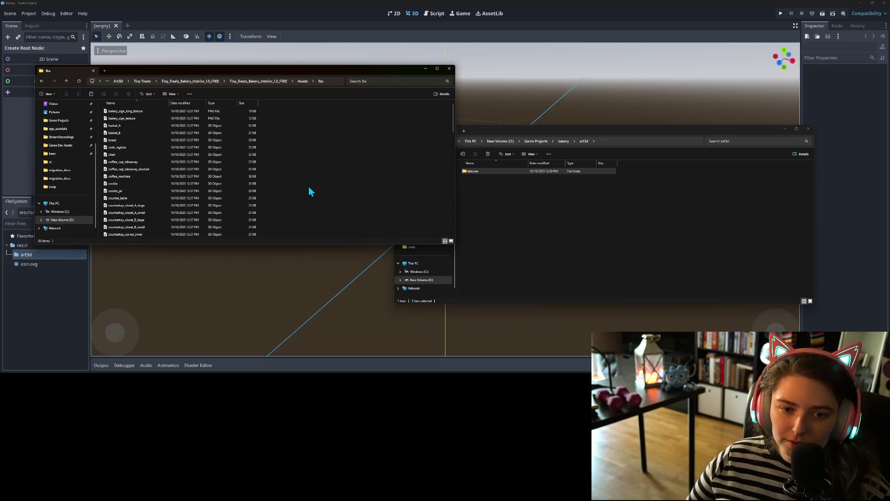
key(ctrl+a)
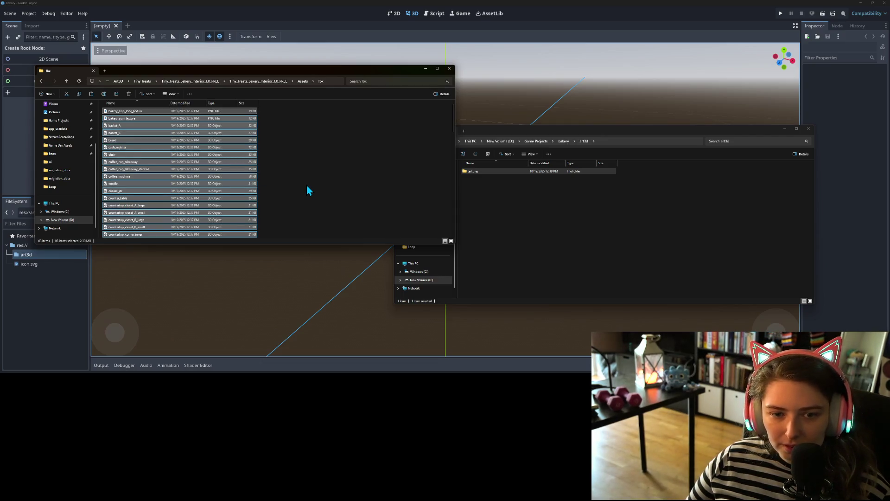
click(563, 252)
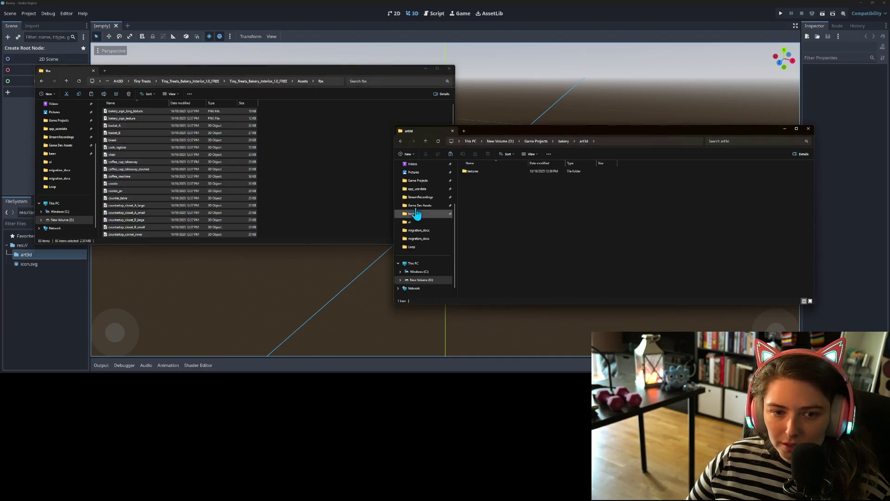
scroll(238, 164, down, 20)
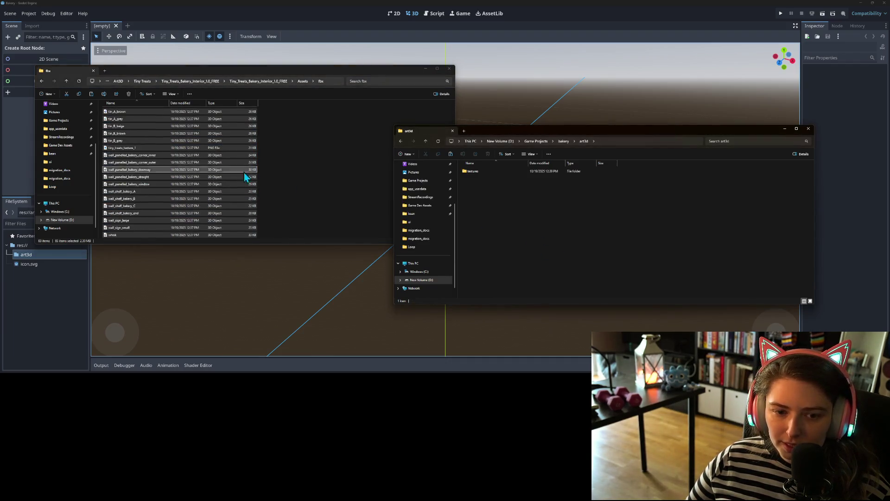
double_click(498, 170)
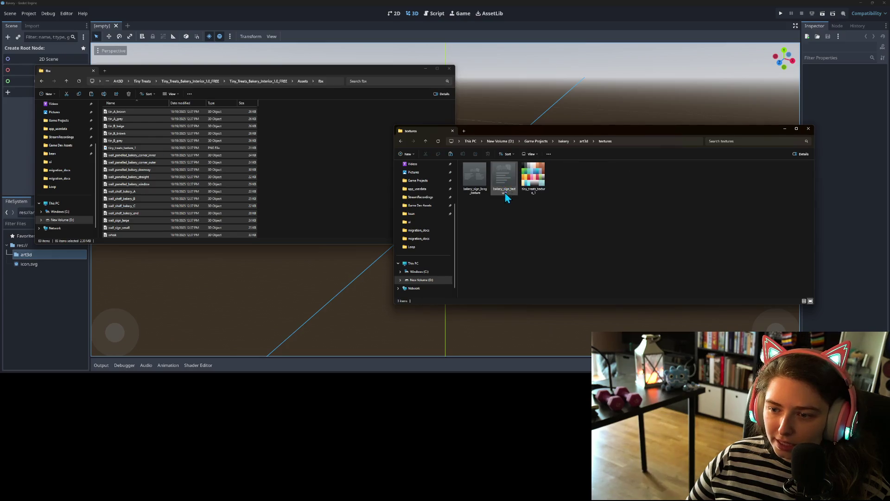
click(584, 142)
scroll(248, 195, up, 20)
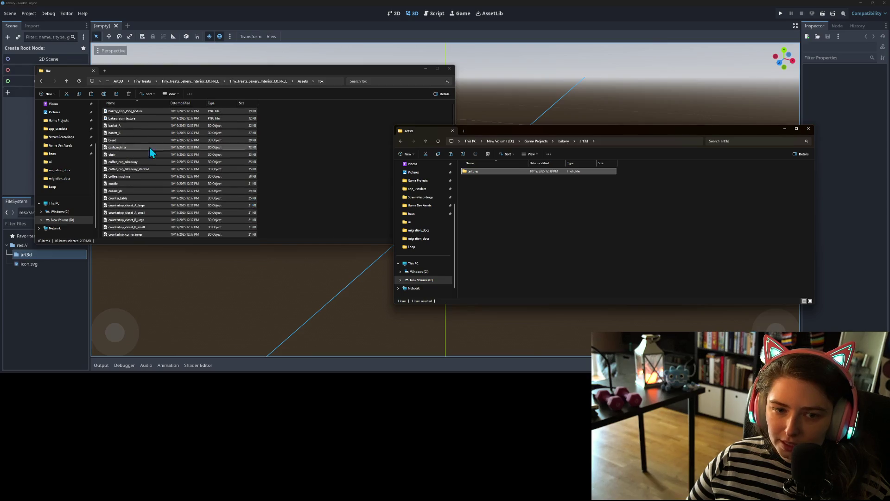
Deselect the two bakery sign PNGs and paste the 81 fbx models into art3d
ctrl+click(132, 112)
ctrl+click(129, 118)
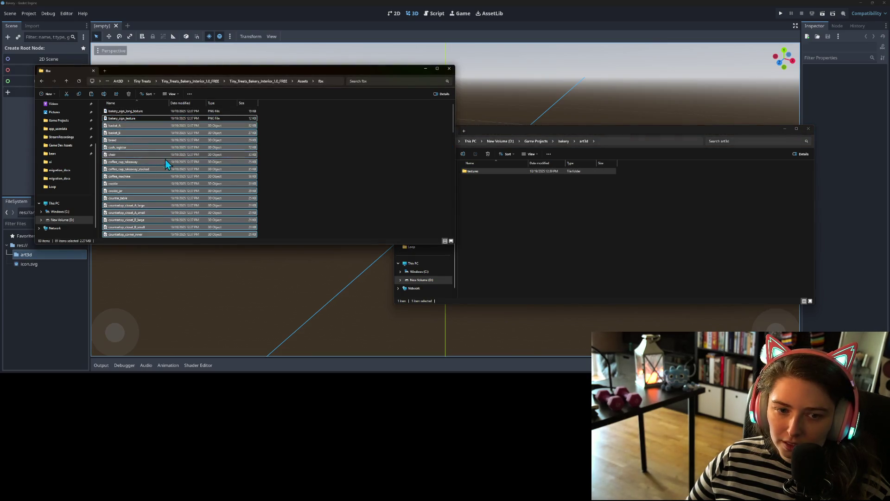
click(564, 247)
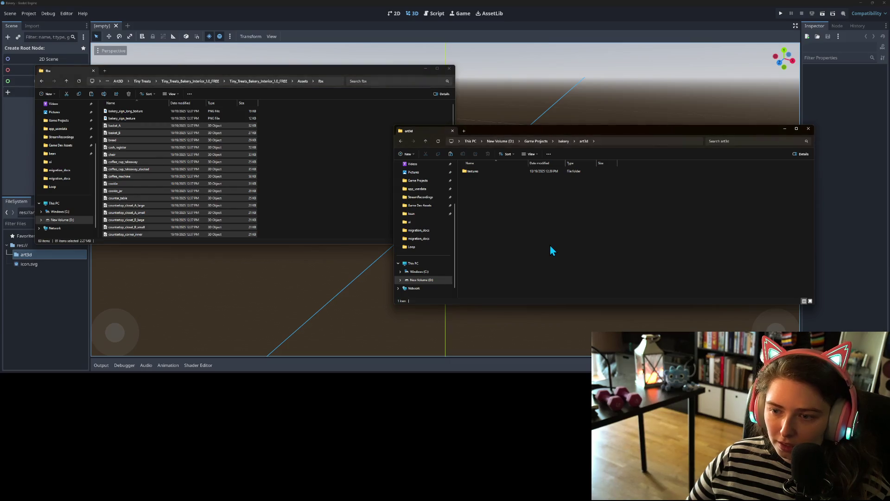
key(ctrl+v)
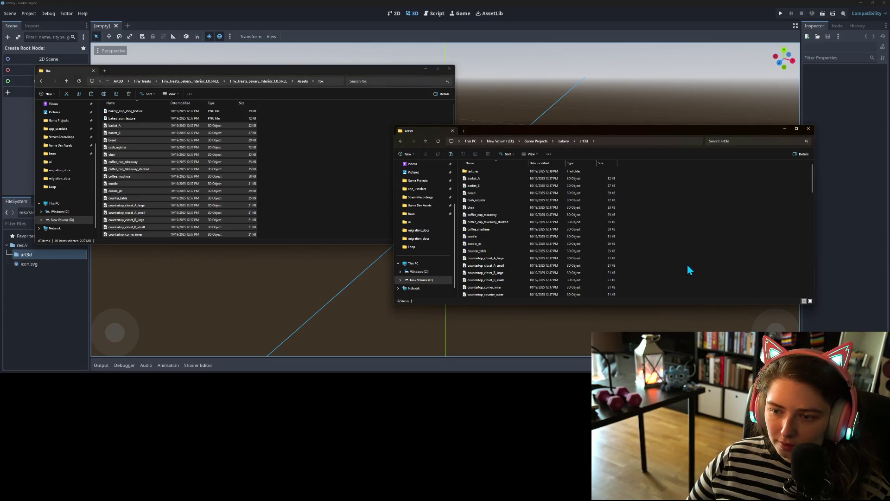
click(637, 5)
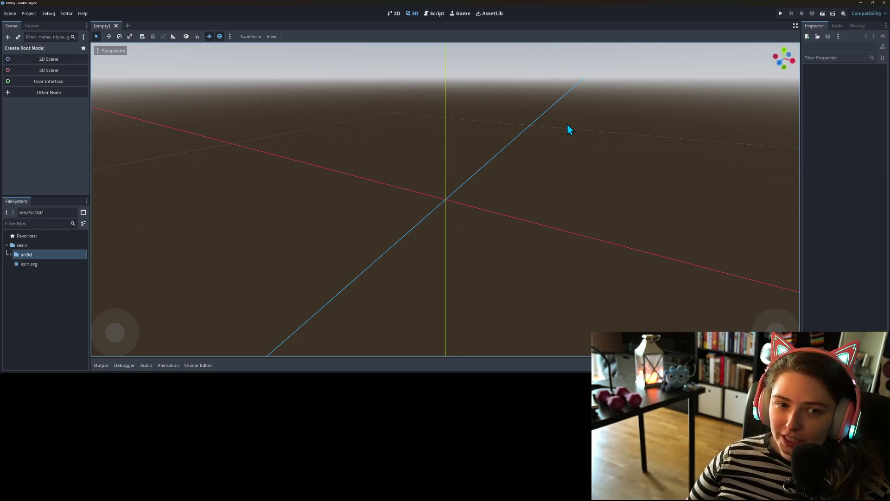
Add basket_A, basket_B and the bread model from art3d to the 3D scene
double_click(21, 257)
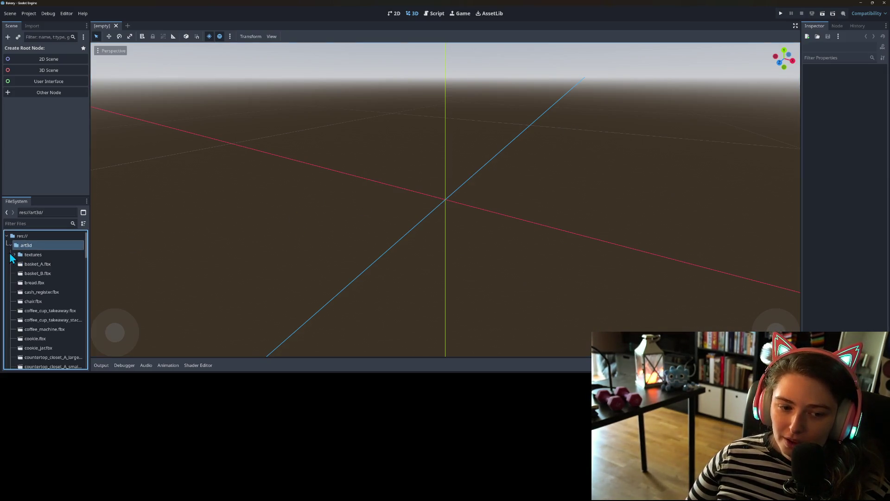
scroll(32, 265, down, 1)
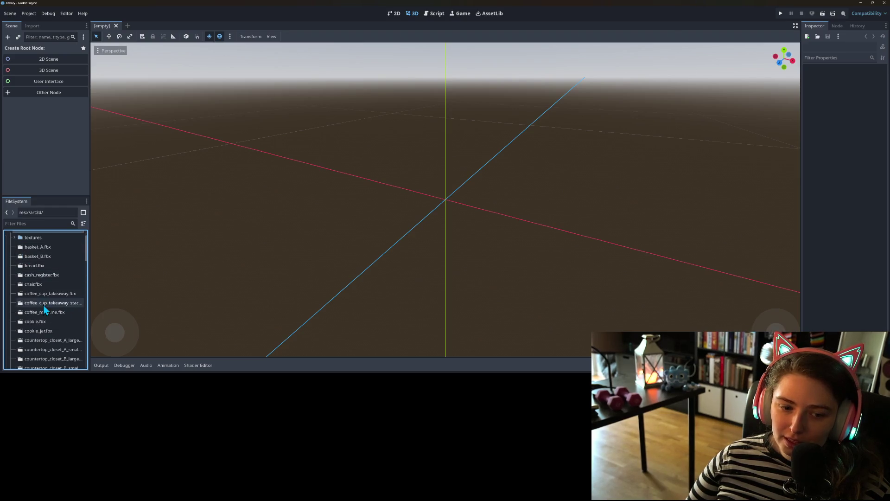
scroll(41, 301, up, 2)
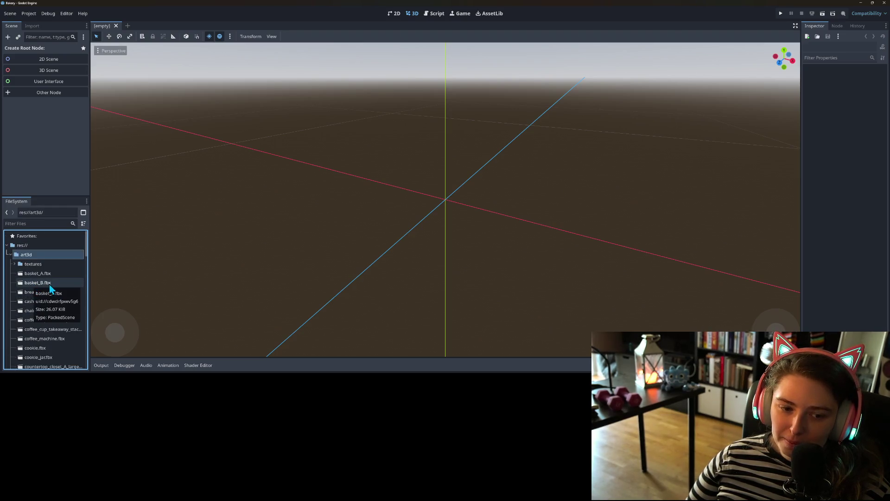
mouse_move(55, 272)
mouse_down()
mouse_move(462, 204)
mouse_move(441, 197)
mouse_up()
scroll(435, 222, down, 2)
mouse_move(447, 285)
mouse_down()
mouse_move(424, 271)
mouse_move(453, 240)
mouse_move(512, 241)
mouse_move(516, 276)
mouse_move(459, 284)
mouse_move(424, 276)
mouse_up()
scroll(424, 271, up, 3)
scroll(452, 240, down, 3)
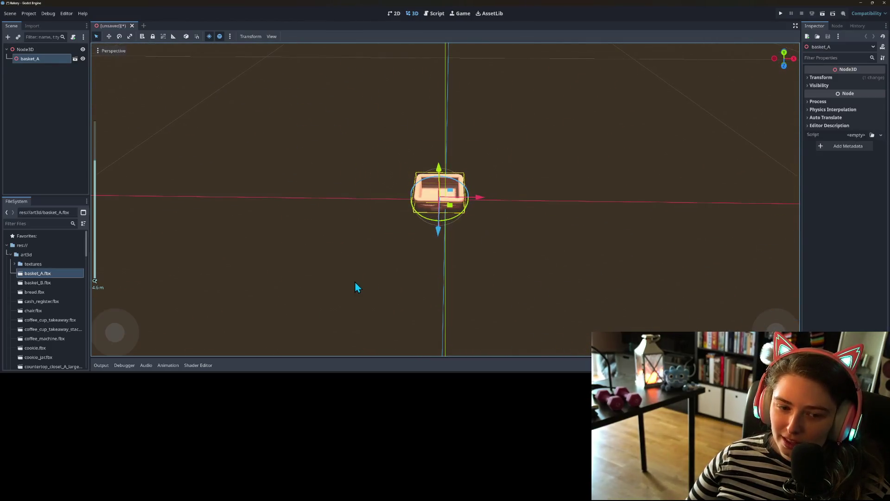
mouse_move(44, 282)
mouse_down()
mouse_move(386, 210)
mouse_move(373, 201)
mouse_up()
mouse_move(366, 264)
mouse_down()
mouse_move(372, 224)
mouse_move(368, 236)
mouse_move(409, 216)
mouse_move(446, 226)
mouse_move(445, 246)
mouse_move(362, 264)
mouse_up()
mouse_move(35, 292)
mouse_down()
mouse_move(198, 204)
mouse_move(261, 197)
mouse_move(240, 229)
mouse_move(296, 209)
mouse_up()
Add the cash register, chair, takeaway coffee cup, stacked cups and coffee machine
mouse_move(51, 301)
mouse_down()
mouse_move(195, 251)
mouse_move(285, 269)
mouse_up()
scroll(285, 268, down, 3)
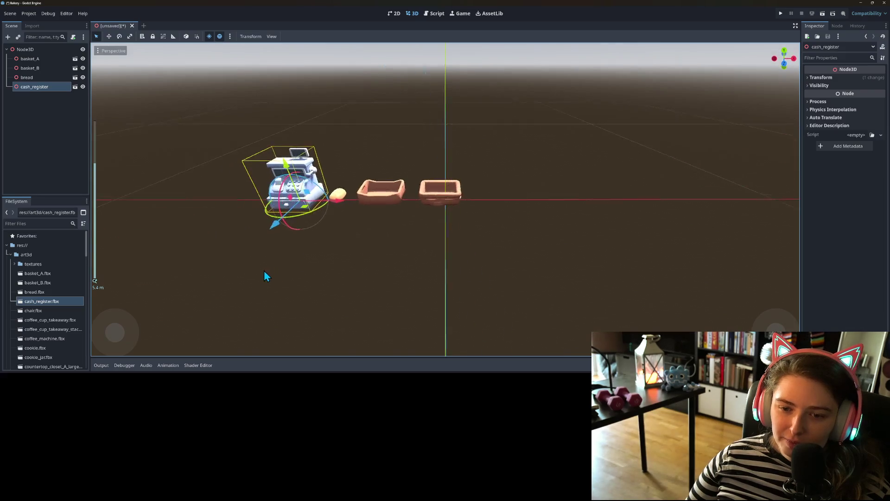
mouse_move(34, 310)
mouse_down()
mouse_move(139, 200)
mouse_move(266, 183)
mouse_up()
scroll(491, 251, up, 4)
mouse_move(71, 322)
mouse_down()
mouse_move(343, 268)
mouse_move(422, 235)
mouse_up()
mouse_move(61, 330)
mouse_down()
mouse_move(222, 308)
mouse_move(426, 259)
mouse_move(397, 245)
mouse_up()
mouse_move(47, 337)
mouse_down()
mouse_move(324, 253)
mouse_move(273, 217)
mouse_move(285, 224)
mouse_up()
Place the cookie beside the coffee cups and add the cookie jar
scroll(304, 217, up, 3)
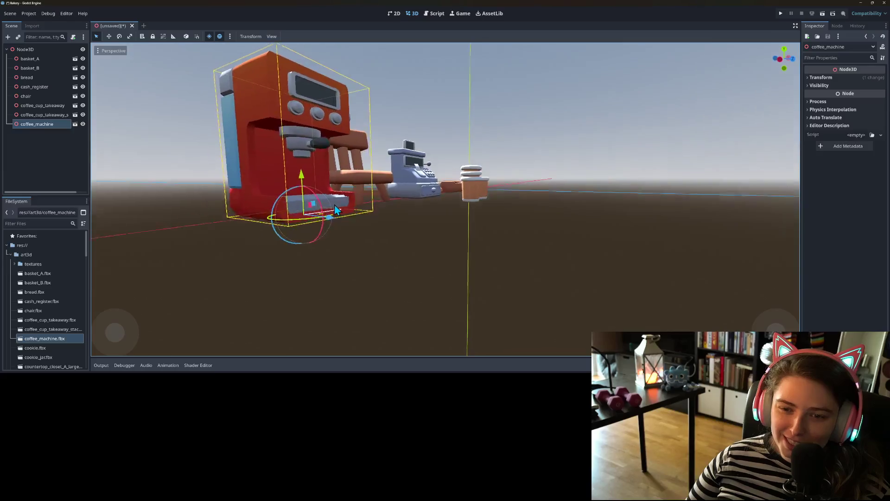
scroll(269, 241, down, 5)
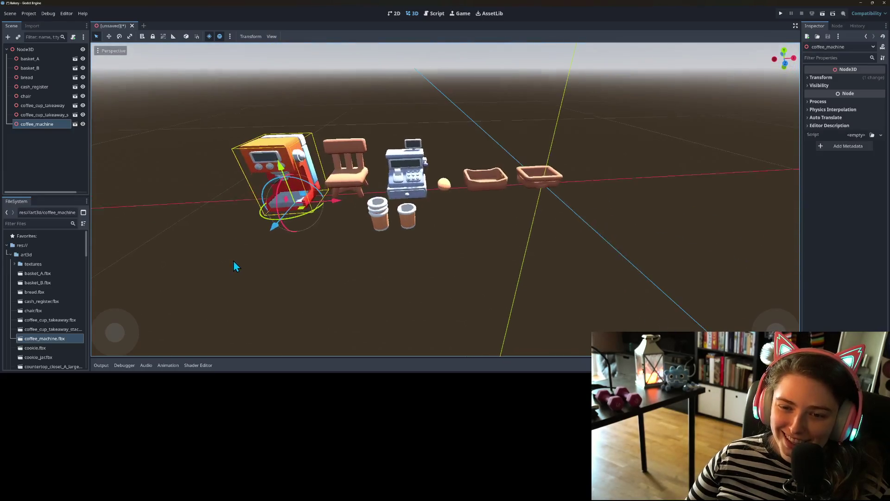
scroll(233, 261, down, 2)
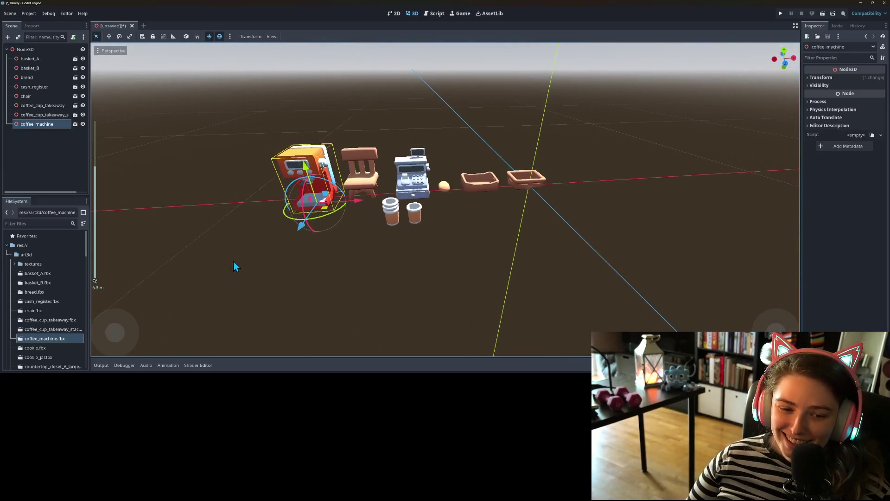
drag(33, 347, 360, 239)
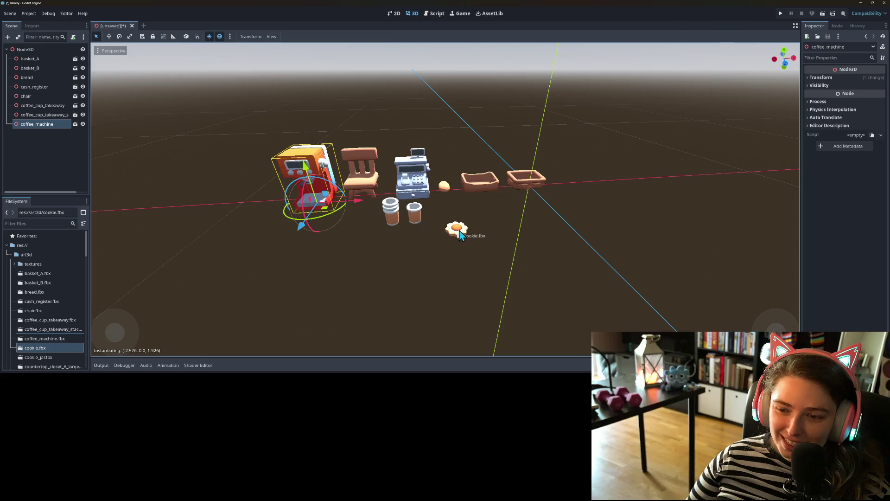
drag(448, 228, 448, 227)
mouse_move(51, 358)
mouse_down()
mouse_move(272, 312)
mouse_move(501, 239)
mouse_move(487, 232)
mouse_up()
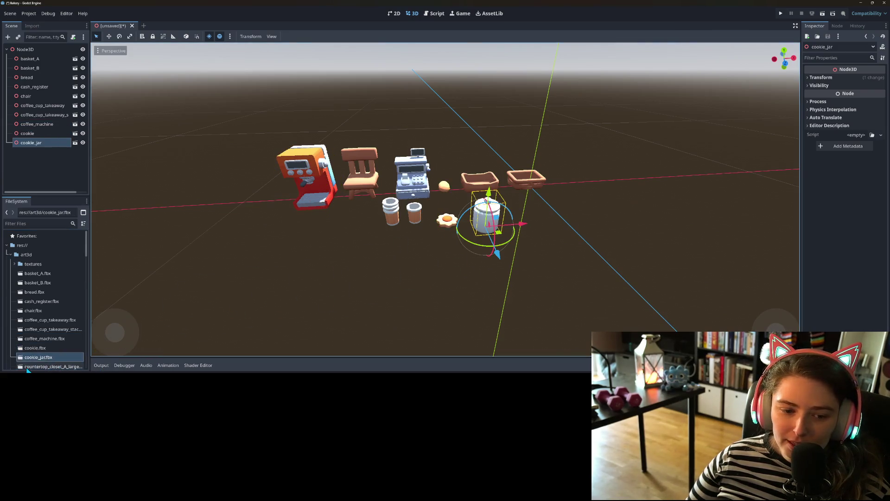
Add the large countertop closet A and small countertop closets A and B
scroll(55, 343, down, 2)
mouse_move(52, 333)
mouse_down()
mouse_move(357, 275)
mouse_move(655, 234)
mouse_move(608, 199)
mouse_up()
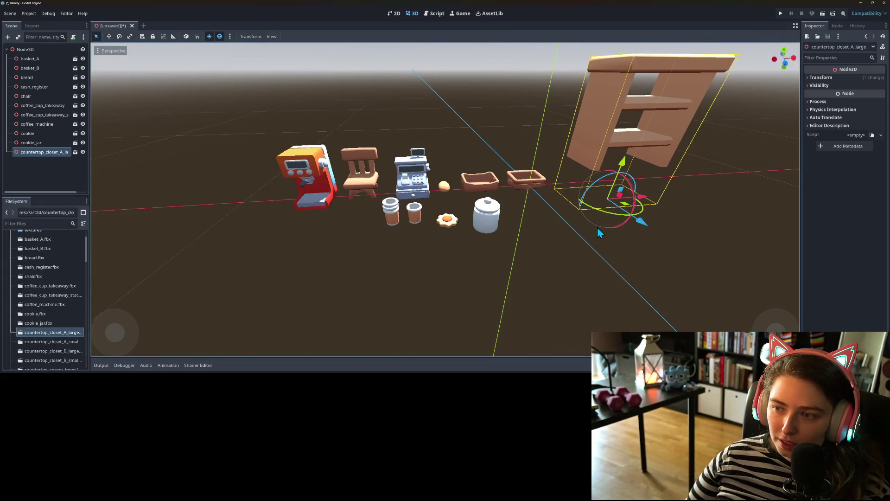
scroll(599, 226, up, 3)
drag(555, 210, 404, 284)
mouse_move(68, 345)
mouse_down()
mouse_move(391, 285)
mouse_move(620, 224)
mouse_move(633, 204)
mouse_move(52, 354)
mouse_move(324, 279)
mouse_move(612, 242)
mouse_move(603, 228)
mouse_up()
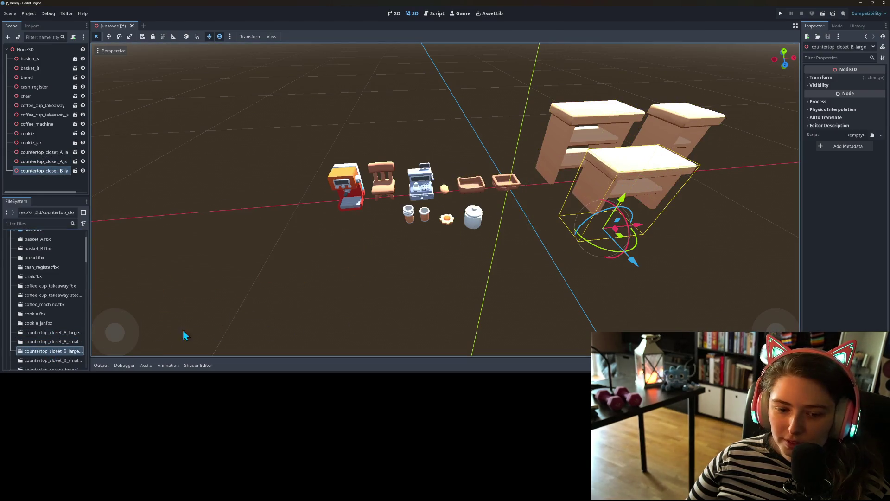
mouse_move(52, 363)
mouse_down()
mouse_move(174, 330)
mouse_move(701, 238)
mouse_move(684, 229)
mouse_move(682, 241)
mouse_up()
scroll(684, 305, down, 4)
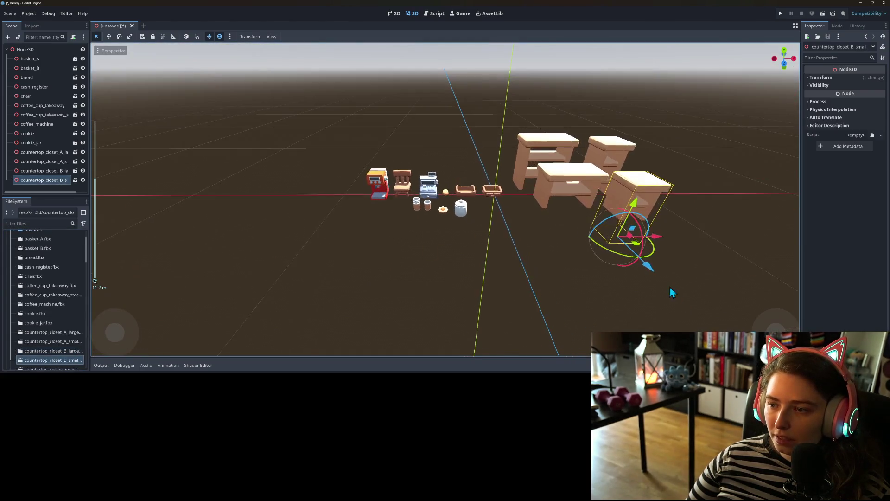
scroll(655, 273, up, 2)
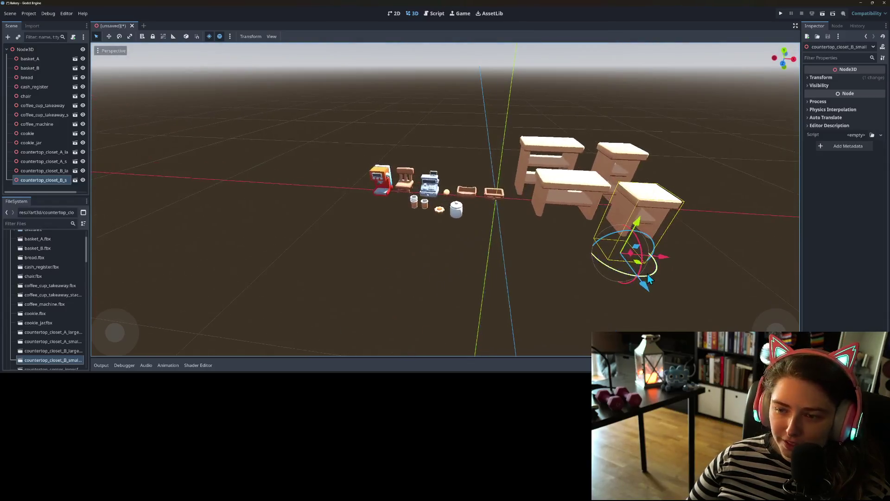
scroll(53, 325, down, 5)
Add the corner pieces, straight countertops A and B, and the counter table
mouse_move(53, 284)
mouse_down()
mouse_move(281, 253)
mouse_move(292, 222)
mouse_up()
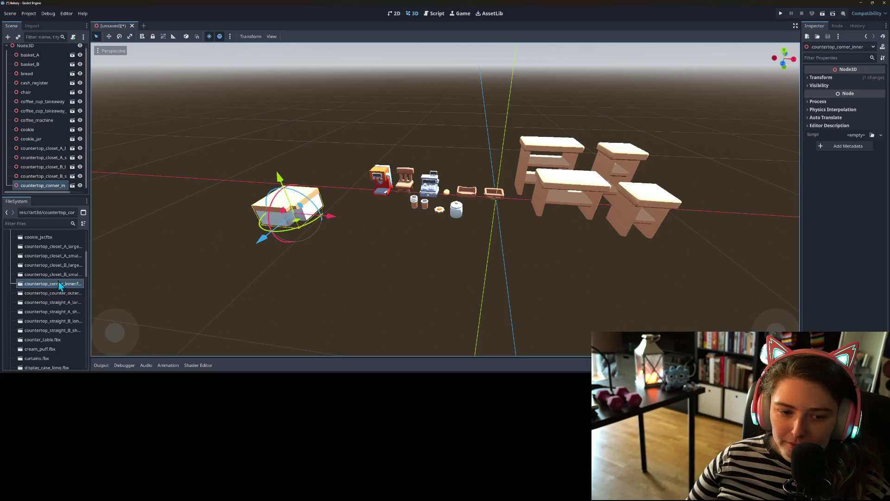
mouse_move(46, 296)
mouse_down()
mouse_move(132, 259)
mouse_move(235, 237)
mouse_move(241, 250)
mouse_move(58, 306)
mouse_move(320, 292)
mouse_move(319, 277)
mouse_up()
mouse_move(65, 312)
mouse_down()
mouse_move(308, 301)
mouse_move(410, 285)
mouse_move(391, 287)
mouse_up()
mouse_move(58, 323)
mouse_down()
mouse_move(318, 248)
mouse_move(338, 234)
mouse_up()
mouse_move(53, 330)
mouse_down()
mouse_move(399, 248)
mouse_move(392, 239)
mouse_up()
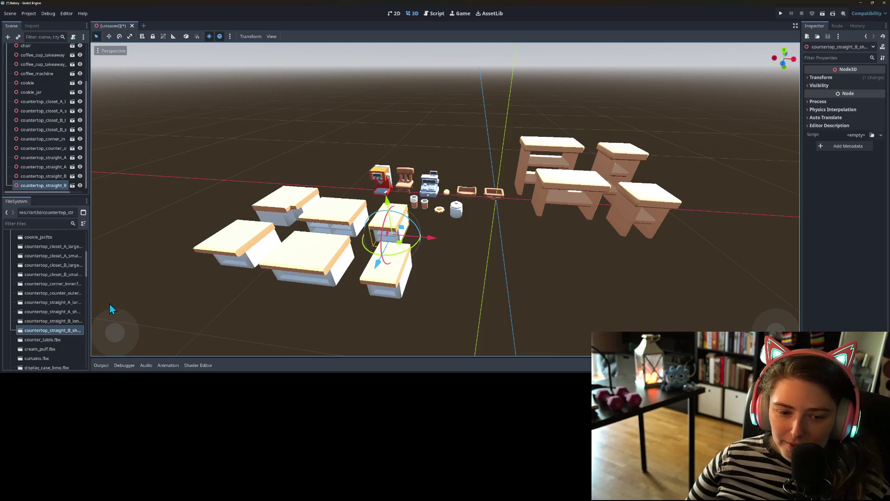
mouse_move(44, 340)
mouse_down()
mouse_move(278, 315)
mouse_move(466, 283)
mouse_move(462, 290)
mouse_up()
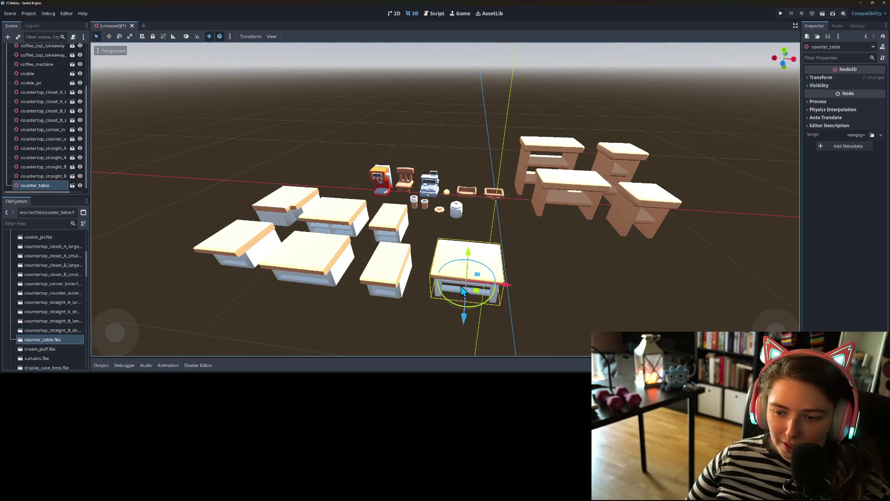
Add the cream puff, curtains, and long and short display cases to the scene
scroll(47, 320, down, 3)
scroll(383, 285, up, 5)
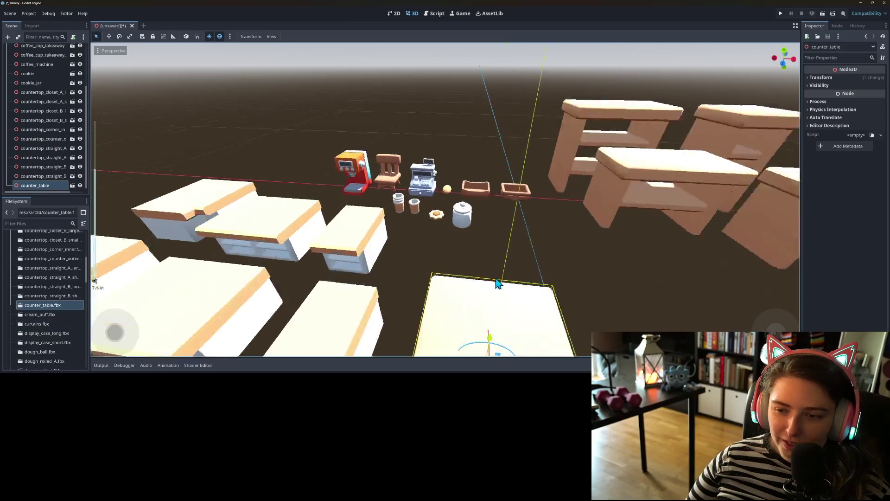
mouse_move(44, 316)
mouse_down()
mouse_move(449, 240)
mouse_move(444, 219)
mouse_up()
mouse_move(38, 325)
mouse_down()
mouse_move(553, 199)
mouse_move(528, 238)
mouse_move(621, 254)
mouse_move(605, 263)
mouse_up()
mouse_move(46, 333)
mouse_down()
mouse_move(65, 337)
mouse_move(414, 133)
mouse_up()
mouse_move(44, 342)
mouse_down()
mouse_move(324, 162)
mouse_move(463, 131)
mouse_up()
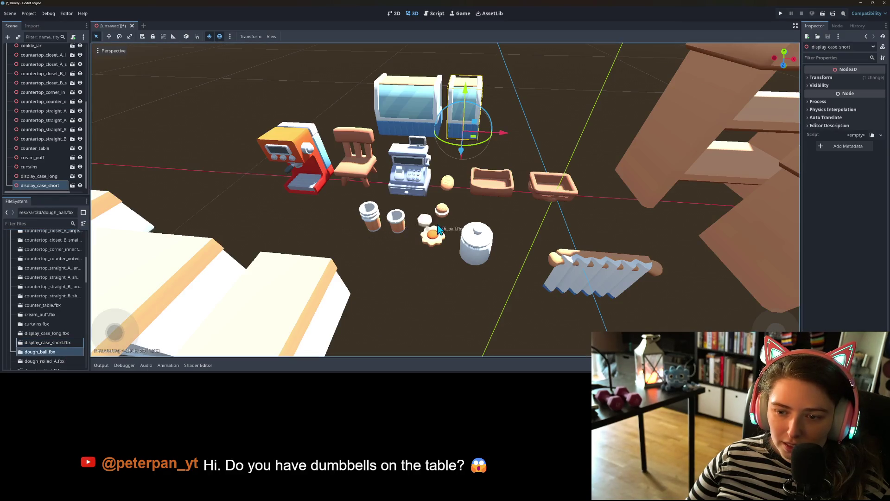
drag(474, 220, 474, 218)
Add rolled dough A, rolled dough B and the dough roller to the scene
scroll(37, 336, down, 3)
click(58, 311)
mouse_move(59, 314)
mouse_down()
mouse_move(478, 248)
mouse_move(529, 223)
mouse_up()
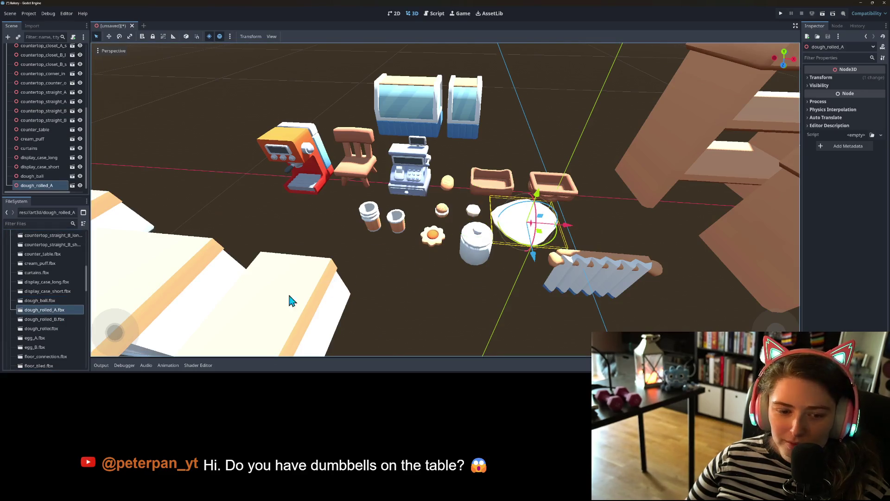
mouse_move(47, 319)
mouse_down()
mouse_move(116, 279)
mouse_move(597, 242)
mouse_move(596, 229)
mouse_up()
scroll(45, 314, down, 2)
click(45, 297)
mouse_move(46, 298)
mouse_down()
mouse_move(449, 248)
mouse_move(549, 240)
mouse_move(574, 252)
mouse_up()
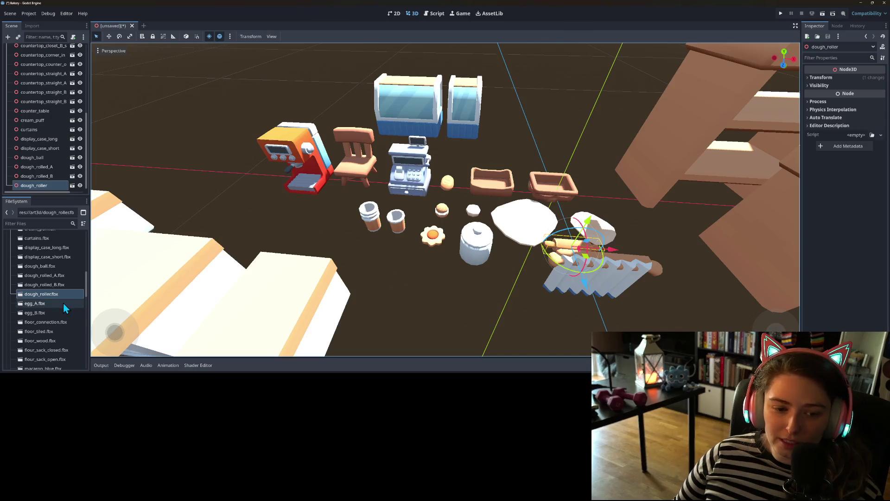
Add both egg models and the floor connection, tiled and wooden floor pieces
drag(57, 301, 408, 265)
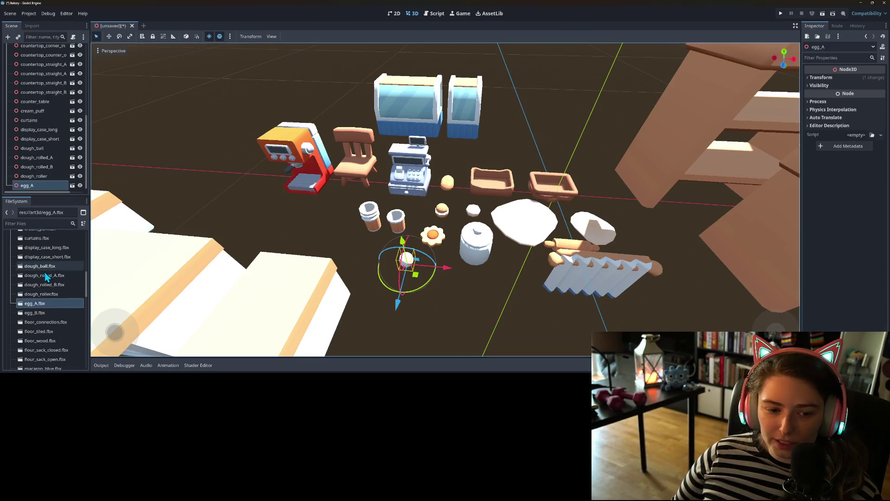
mouse_move(40, 313)
mouse_down()
mouse_move(394, 288)
mouse_move(435, 270)
mouse_up()
scroll(47, 288, down, 2)
mouse_move(65, 290)
mouse_down()
mouse_move(203, 193)
mouse_move(199, 163)
mouse_move(177, 193)
mouse_up()
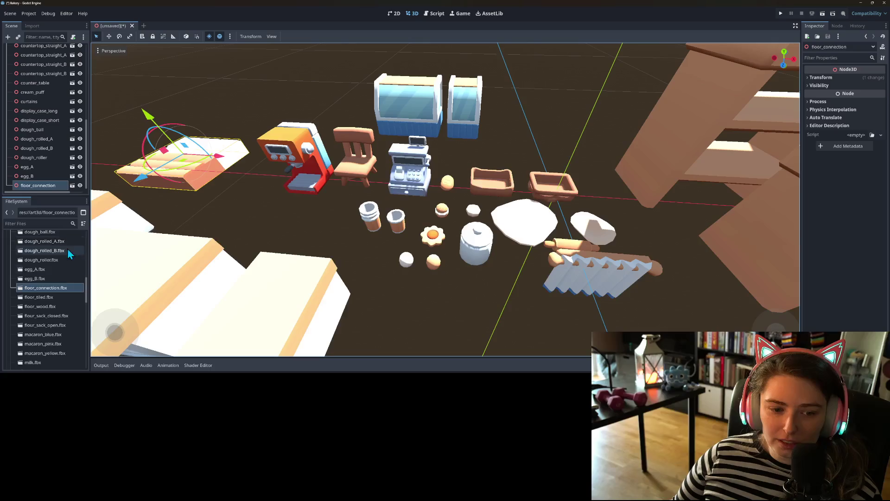
scroll(51, 297, down, 2)
mouse_move(39, 262)
mouse_down()
mouse_move(181, 171)
mouse_move(239, 148)
mouse_move(246, 127)
mouse_up()
mouse_move(40, 277)
mouse_down()
mouse_move(116, 234)
mouse_move(99, 223)
mouse_up()
Reposition the inner corner countertop and outer corner counter with the translate gizmo
scroll(51, 327, down, 5)
scroll(225, 306, down, 5)
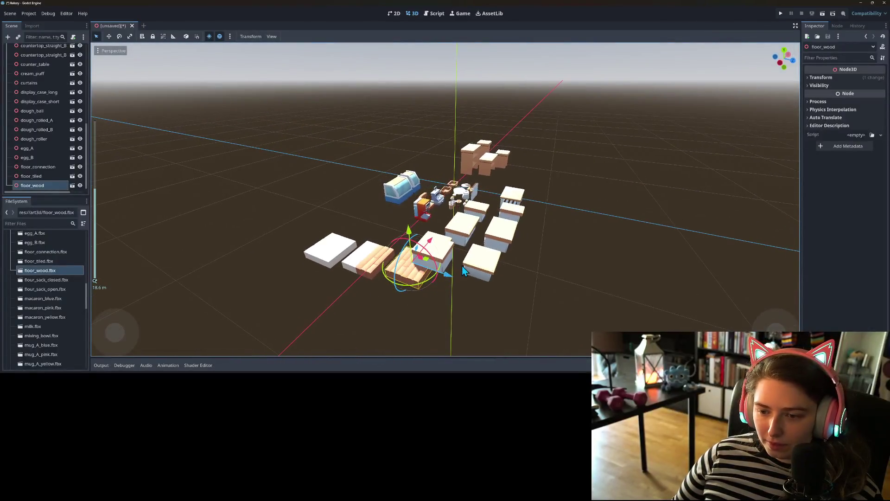
click(448, 256)
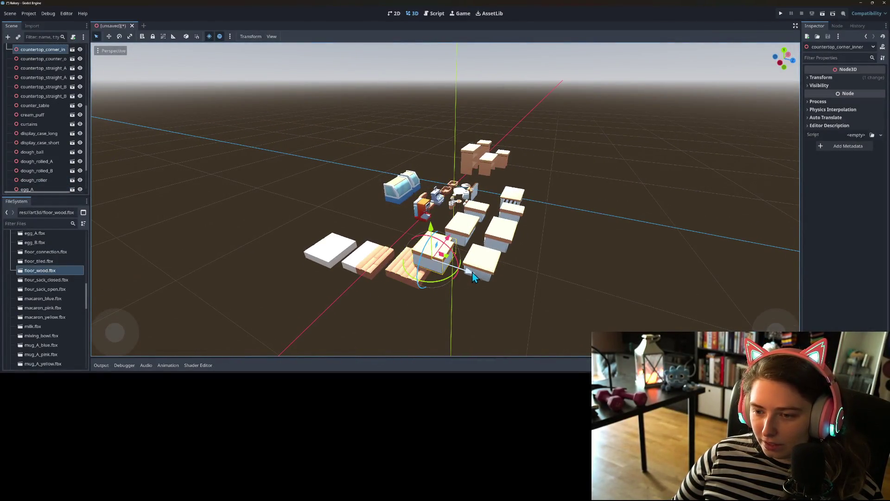
mouse_move(472, 277)
mouse_down()
mouse_move(549, 295)
mouse_move(543, 293)
mouse_up()
click(498, 281)
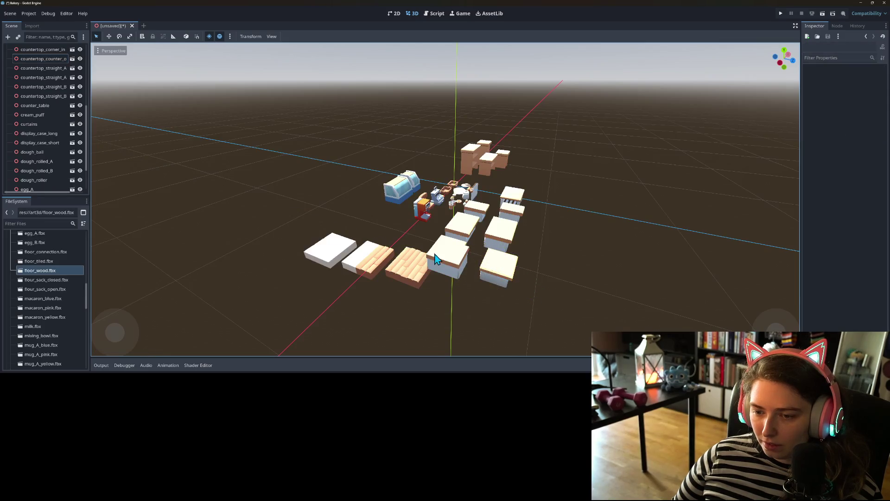
click(460, 271)
drag(488, 279, 500, 283)
Add the closed and open flour sacks side by side
scroll(301, 240, up, 5)
mouse_move(47, 280)
mouse_down()
mouse_move(213, 246)
mouse_move(378, 232)
mouse_up()
mouse_move(45, 289)
mouse_down()
mouse_move(314, 278)
mouse_move(354, 234)
mouse_move(48, 301)
mouse_move(464, 228)
mouse_move(467, 218)
mouse_up()
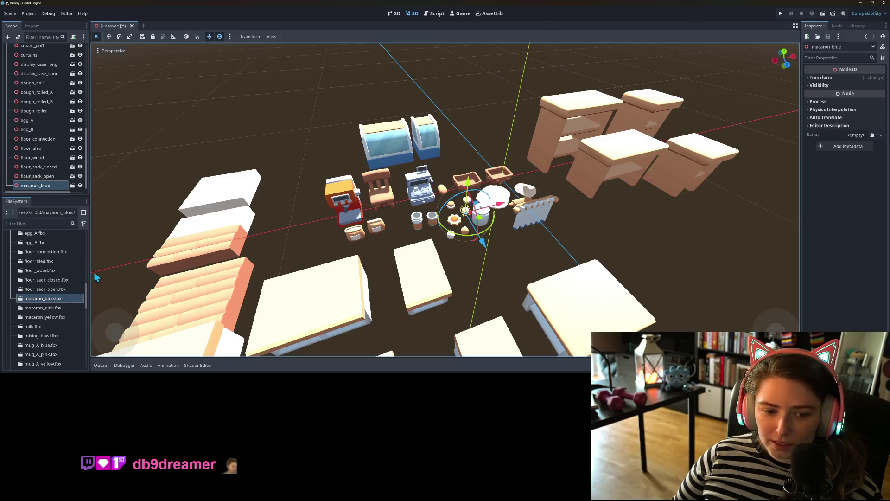
Add the pink and yellow macarons, the milk and the mixing bowl to the scene
mouse_move(49, 310)
mouse_down()
mouse_move(487, 221)
mouse_move(453, 217)
mouse_up()
mouse_move(60, 317)
mouse_down()
mouse_move(480, 223)
mouse_move(462, 210)
mouse_up()
scroll(462, 209, up, 6)
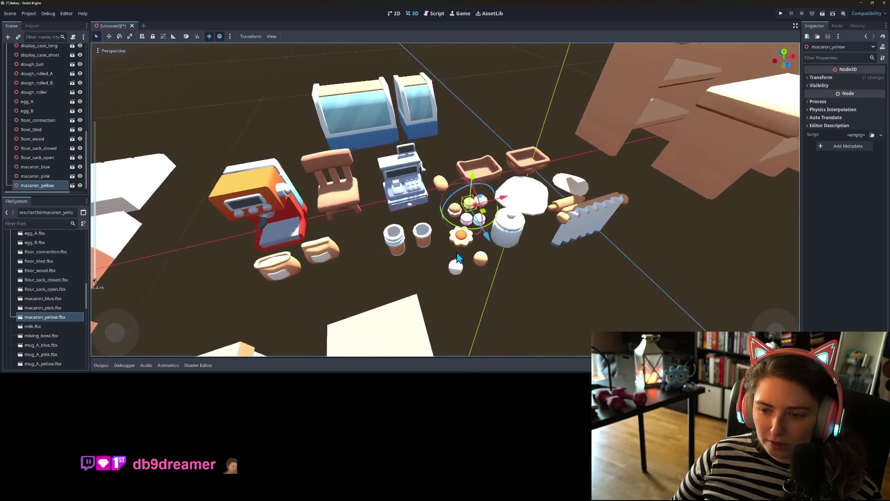
mouse_move(32, 326)
mouse_down()
mouse_move(367, 271)
mouse_move(397, 269)
mouse_move(407, 278)
mouse_up()
scroll(358, 306, down, 2)
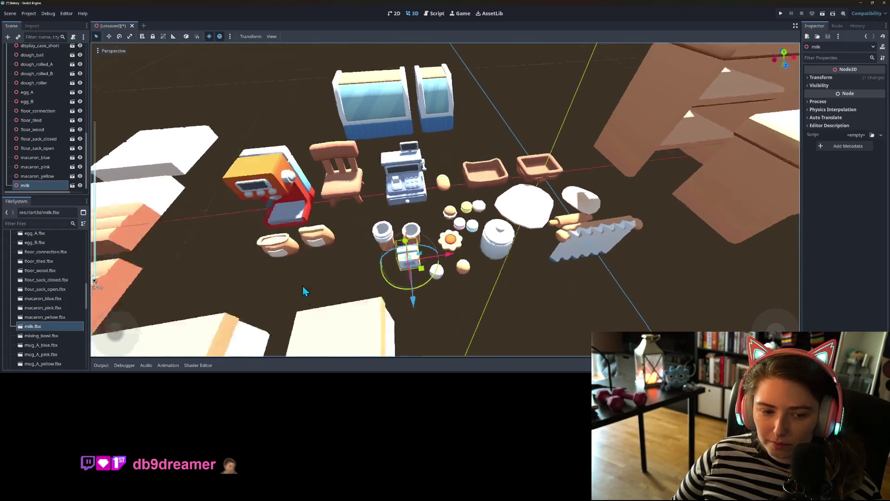
mouse_move(36, 339)
mouse_down()
mouse_move(258, 243)
mouse_move(344, 245)
mouse_up()
Add the blue, pink, yellow and plain white B mugs plus the stacked mugs
scroll(43, 352, down, 1)
scroll(43, 352, down, 3)
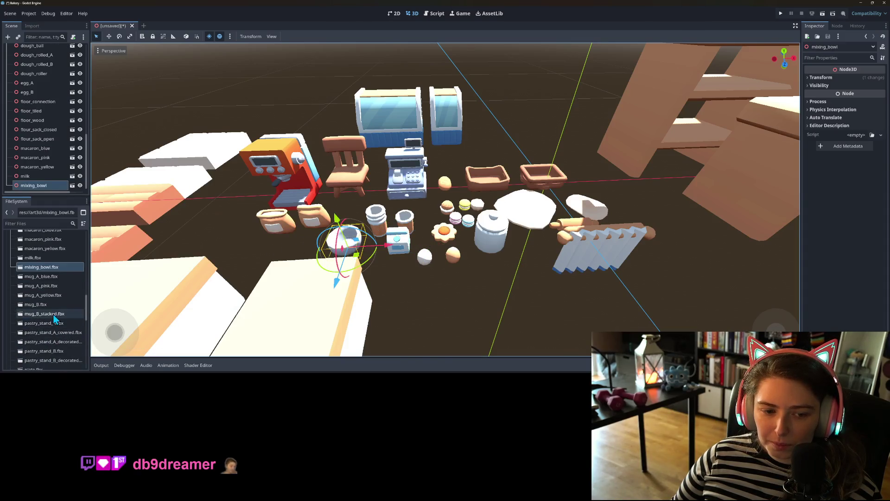
scroll(320, 301, up, 1)
drag(35, 278, 426, 280)
mouse_move(40, 285)
mouse_down()
mouse_move(408, 287)
mouse_move(453, 297)
mouse_up()
drag(59, 297, 526, 288)
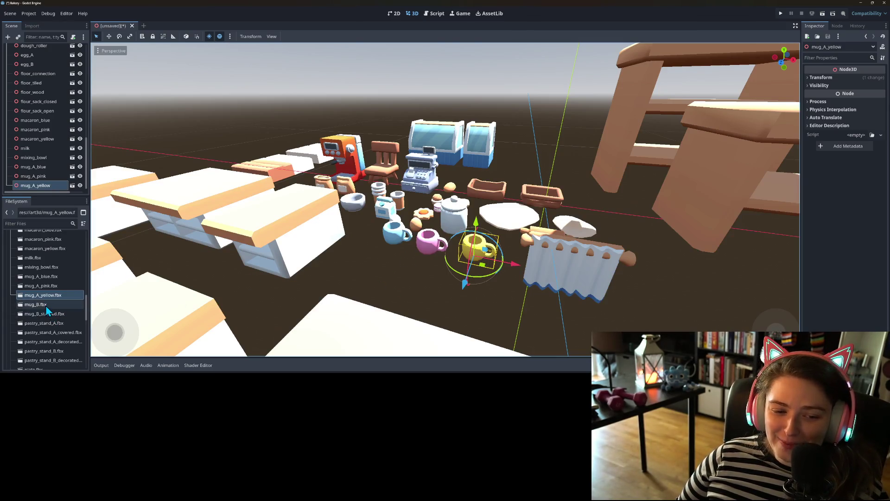
mouse_move(46, 305)
mouse_down()
mouse_move(423, 302)
mouse_move(422, 284)
mouse_move(388, 275)
mouse_up()
mouse_move(47, 314)
mouse_down()
mouse_move(443, 301)
mouse_move(434, 282)
mouse_up()
Add the pastry stands: the covered stand, decorated stands A and B, and stand B
scroll(63, 302, down, 1)
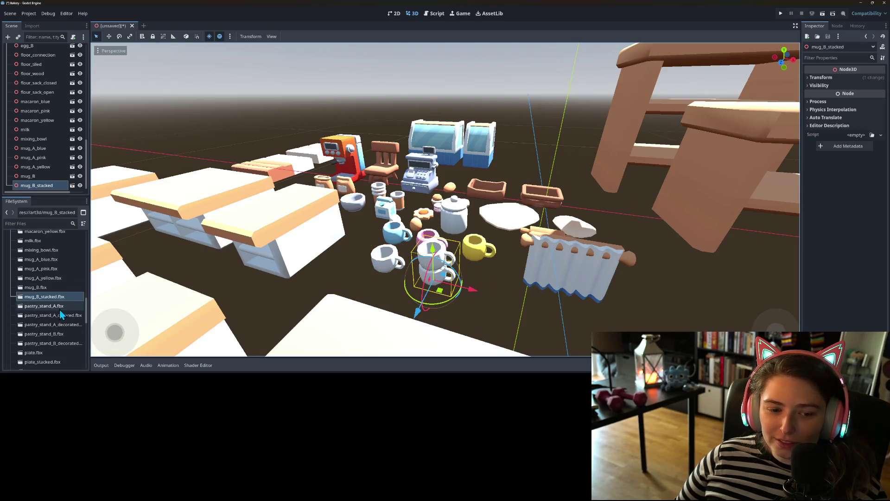
scroll(59, 309, down, 3)
scroll(420, 310, down, 6)
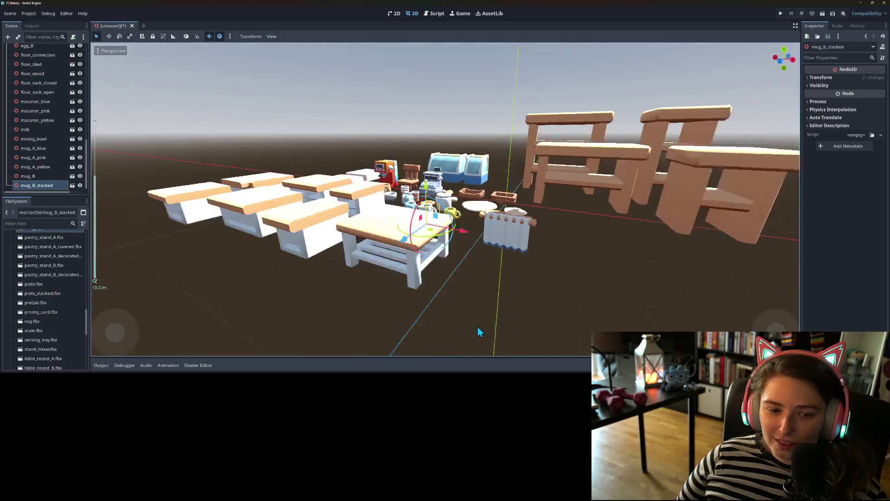
mouse_move(473, 322)
mouse_down()
mouse_move(487, 337)
mouse_move(337, 318)
mouse_up()
scroll(408, 325, up, 3)
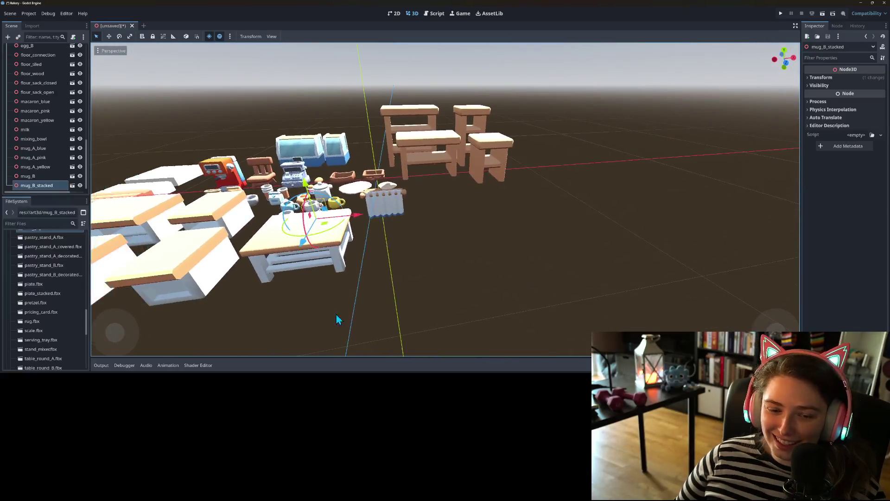
scroll(8, 270, up, 1)
mouse_move(52, 255)
mouse_down()
mouse_move(491, 253)
mouse_move(413, 251)
mouse_up()
mouse_move(66, 264)
mouse_down()
mouse_move(477, 260)
mouse_move(455, 254)
mouse_up()
drag(63, 277, 542, 271)
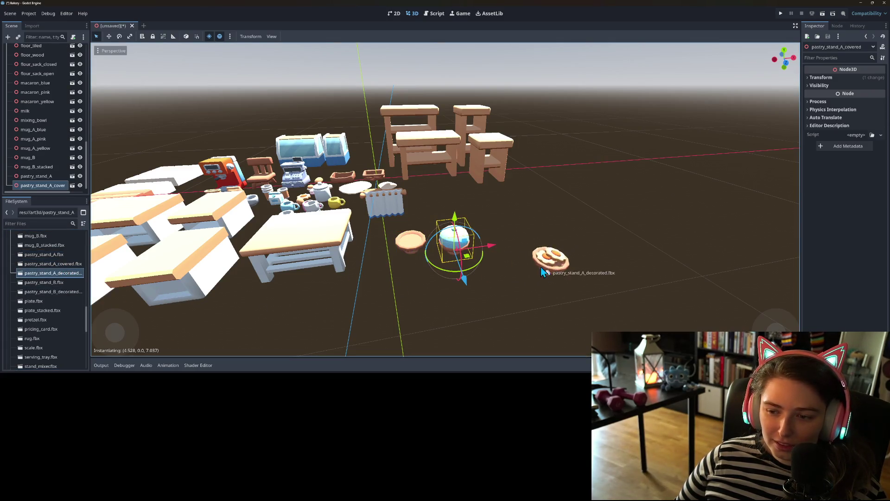
drag(497, 254, 502, 249)
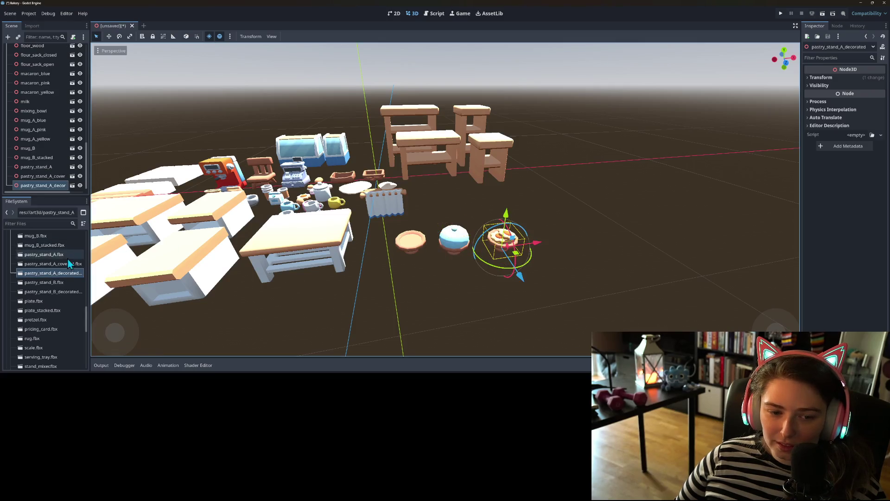
drag(435, 273, 415, 291)
drag(28, 291, 485, 277)
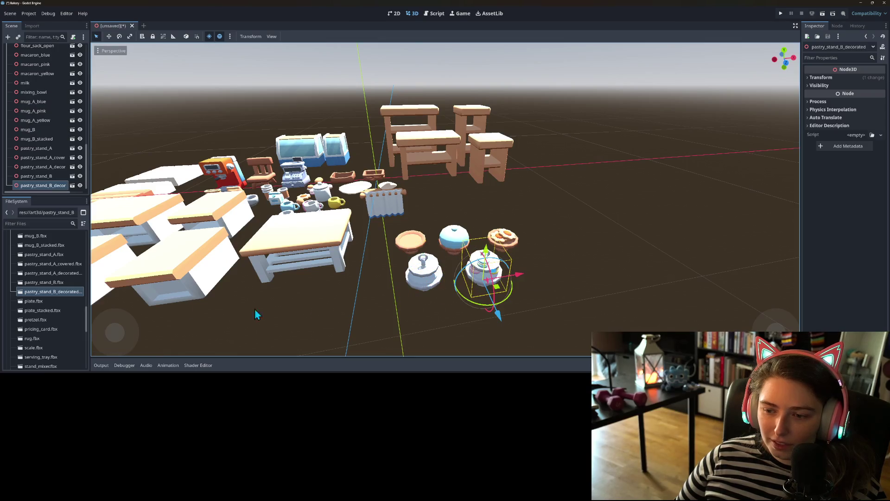
Place the single plate and the stacked plates just below the pastry stands
drag(45, 302, 381, 314)
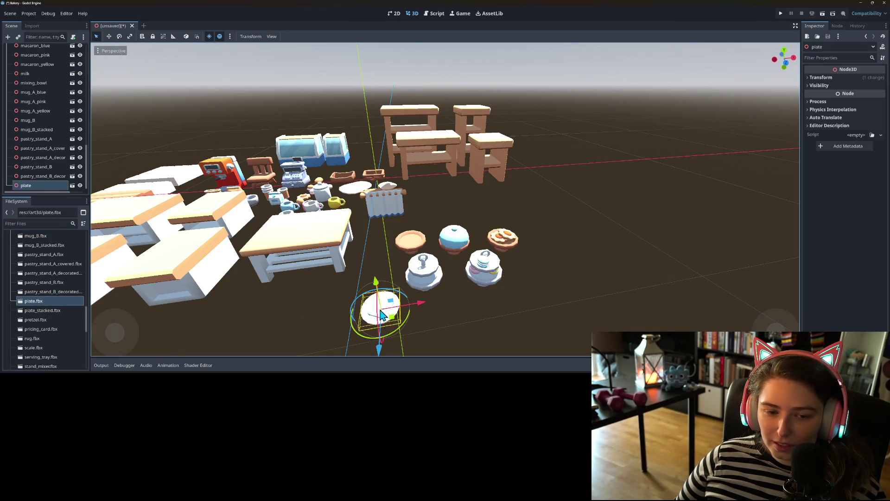
mouse_move(32, 312)
mouse_down()
mouse_move(433, 302)
mouse_move(423, 313)
mouse_up()
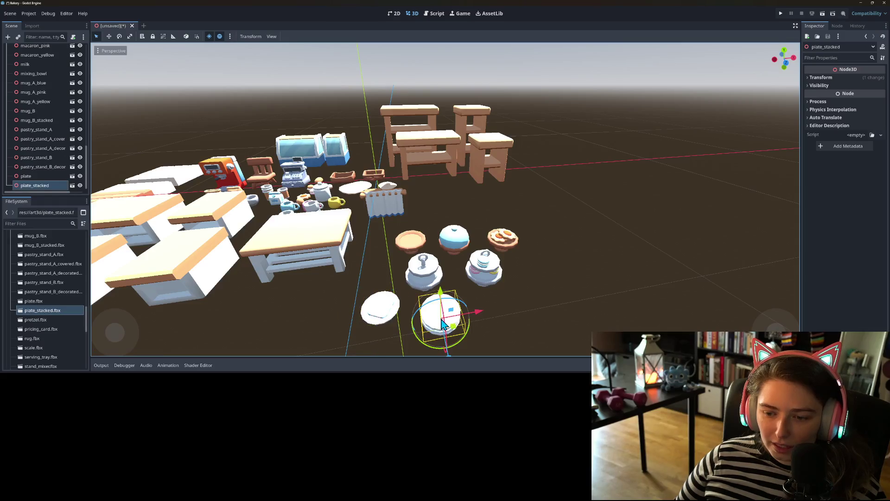
scroll(471, 305, up, 5)
scroll(499, 317, down, 2)
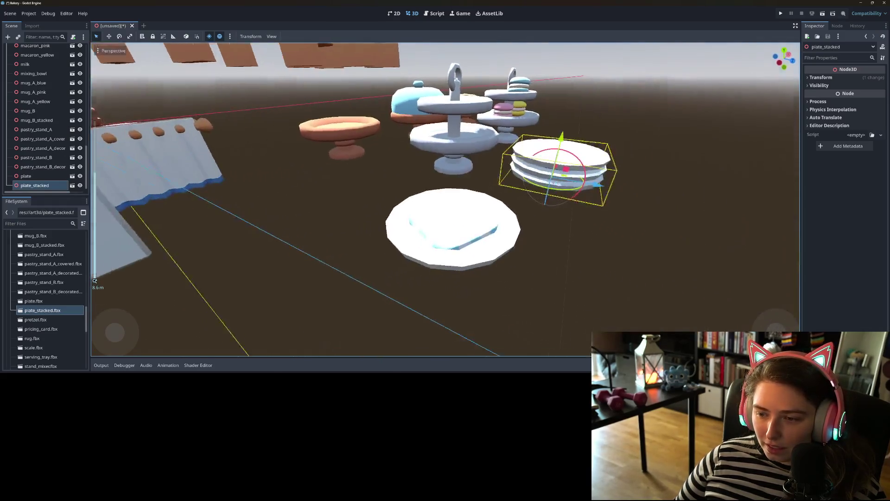
scroll(501, 321, down, 2)
scroll(472, 322, down, 3)
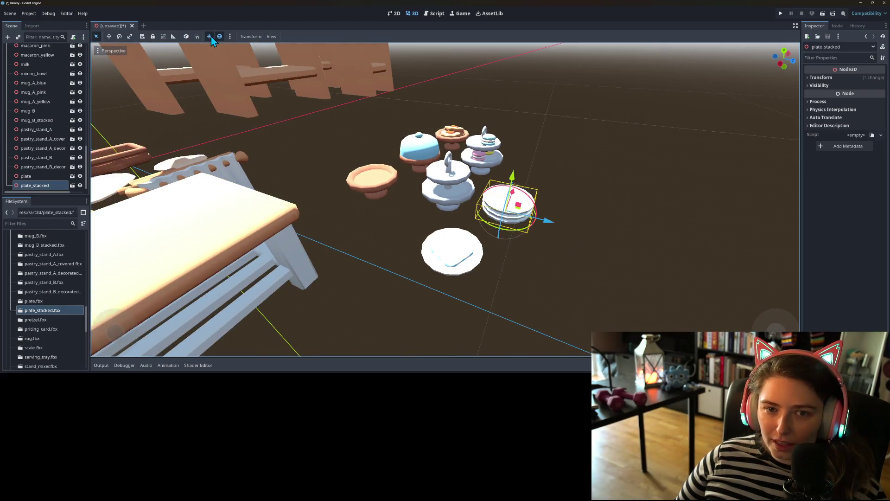
Toggle the viewport's preview sunlight and start bringing in the pretzel model
click(211, 37)
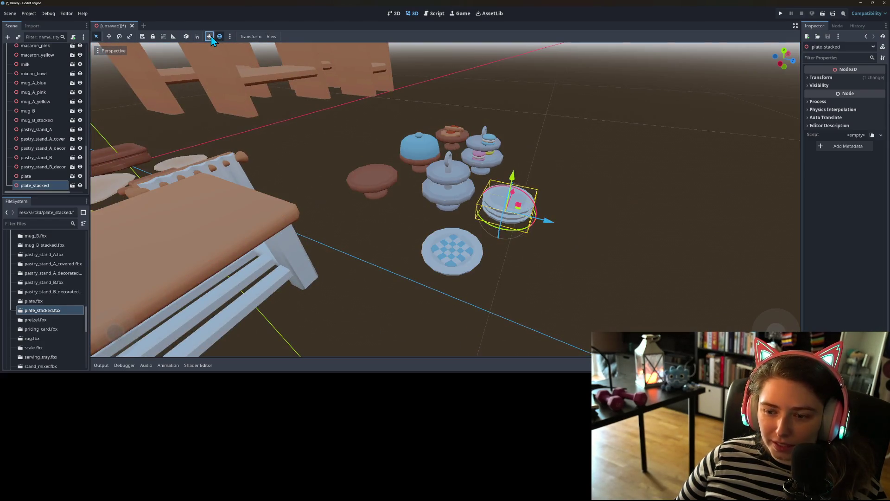
scroll(387, 134, down, 5)
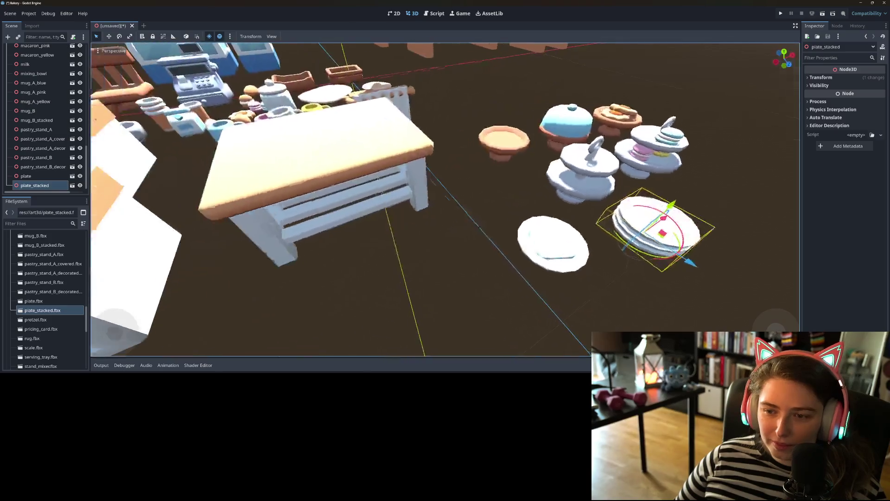
scroll(404, 194, up, 6)
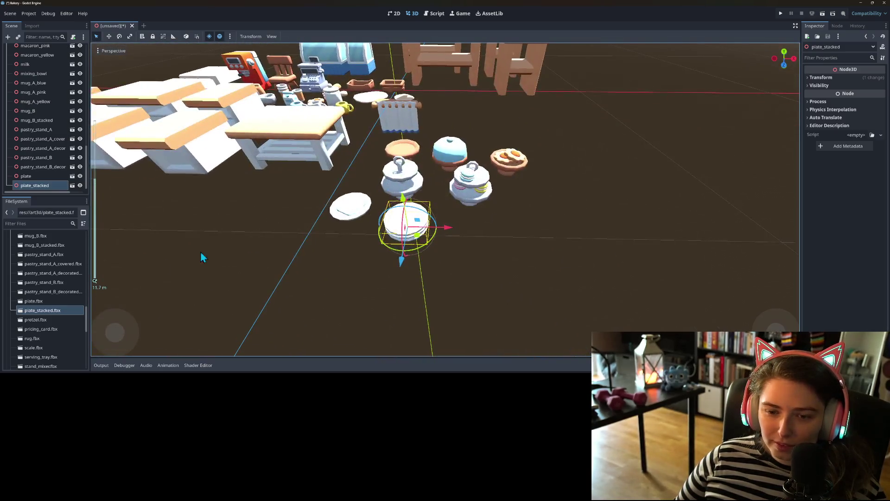
mouse_move(55, 320)
mouse_down()
mouse_move(90, 312)
mouse_move(323, 132)
mouse_up()
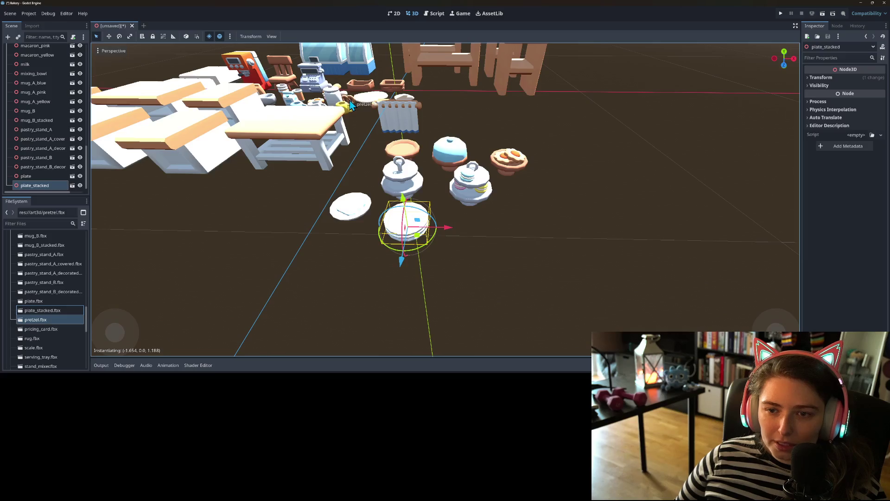
Drop the pretzel among the counter props and view it from above
drag(351, 105, 350, 104)
scroll(359, 177, up, 5)
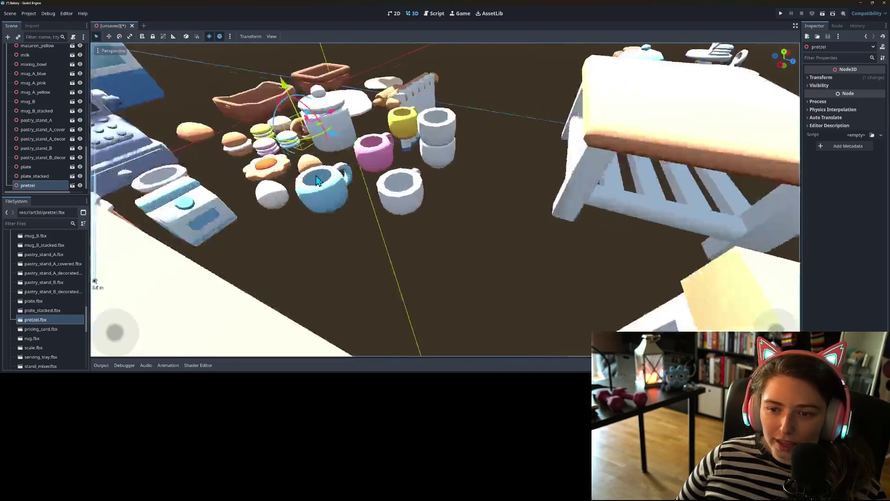
drag(357, 178, 358, 184)
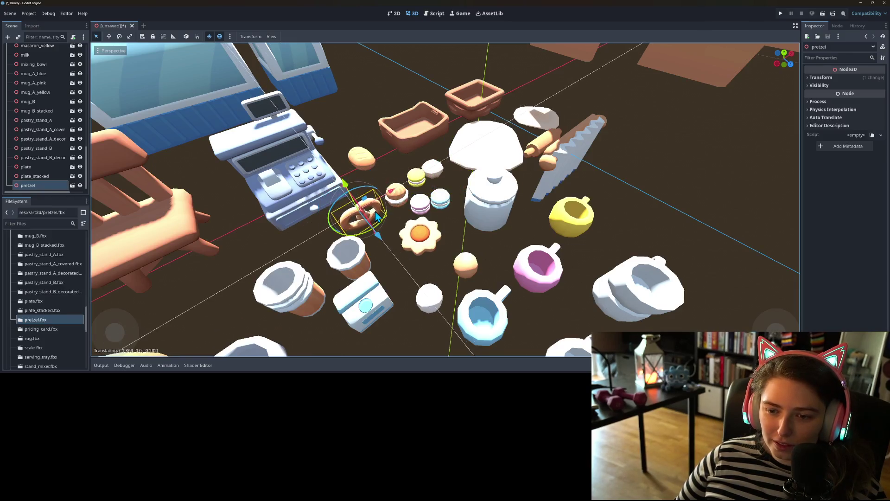
scroll(467, 177, up, 3)
drag(467, 178, 413, 221)
scroll(411, 221, down, 4)
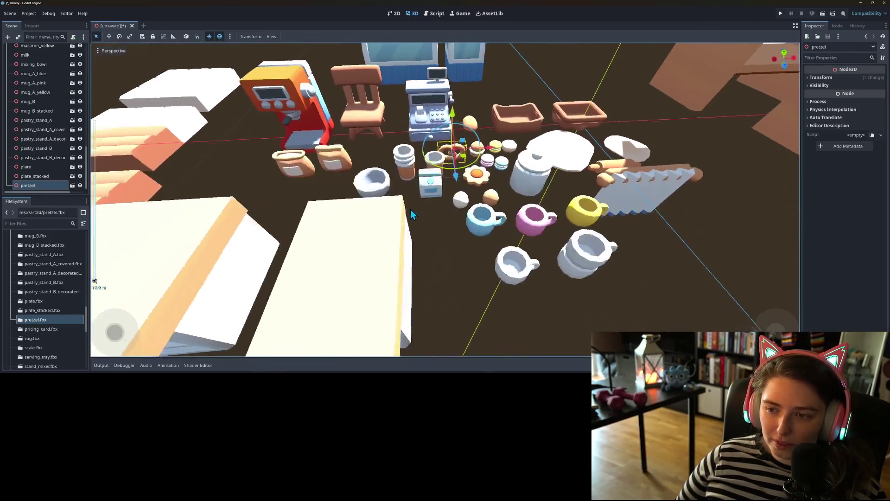
Add the pricing card and move it next to the plates
drag(37, 328, 211, 277)
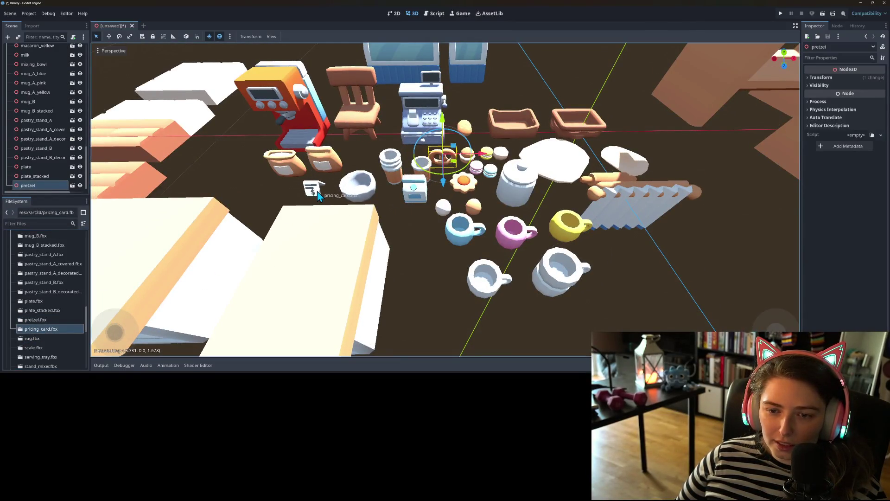
drag(639, 326, 639, 326)
scroll(605, 314, down, 5)
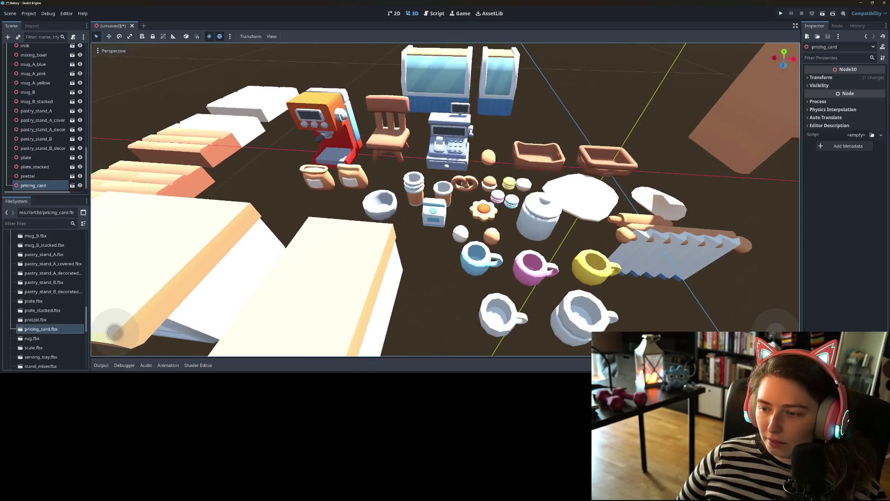
drag(458, 194, 561, 302)
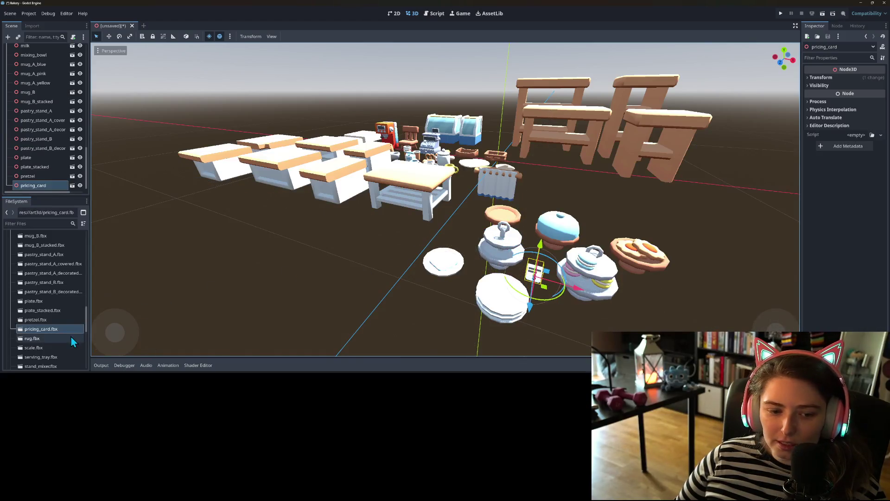
Add the striped rug and bring in the scale model
drag(62, 342, 296, 240)
mouse_move(46, 346)
mouse_down()
mouse_move(136, 301)
mouse_move(600, 248)
mouse_move(598, 232)
mouse_up()
click(54, 342)
Drop the scale beside the plates and add the stand mixer
mouse_move(53, 342)
mouse_down()
mouse_move(640, 301)
mouse_move(668, 311)
mouse_up()
scroll(33, 331, down, 2)
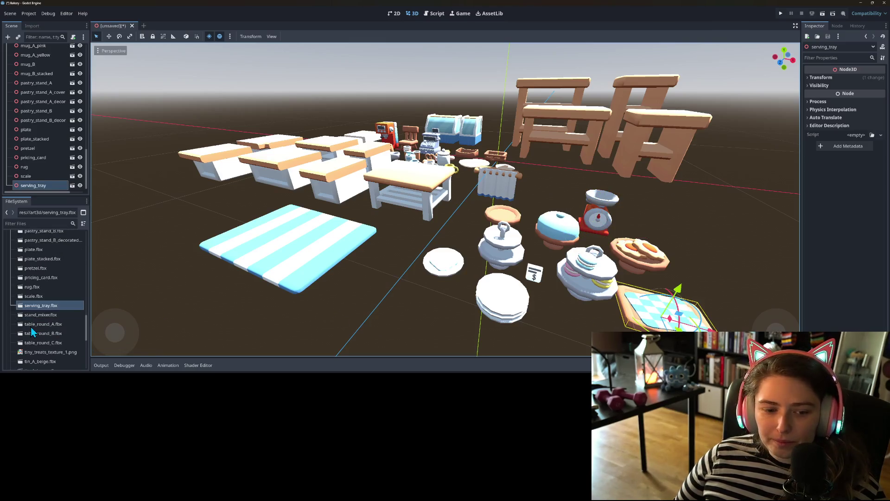
scroll(313, 232, down, 3)
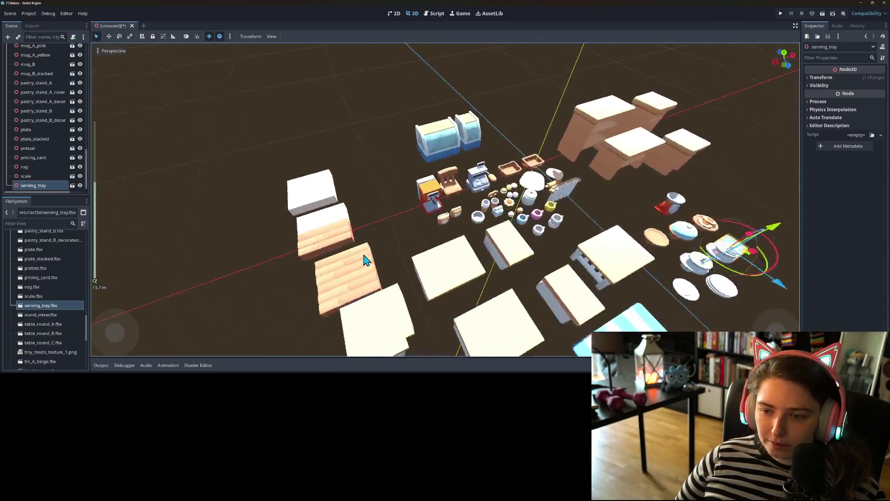
scroll(357, 259, up, 5)
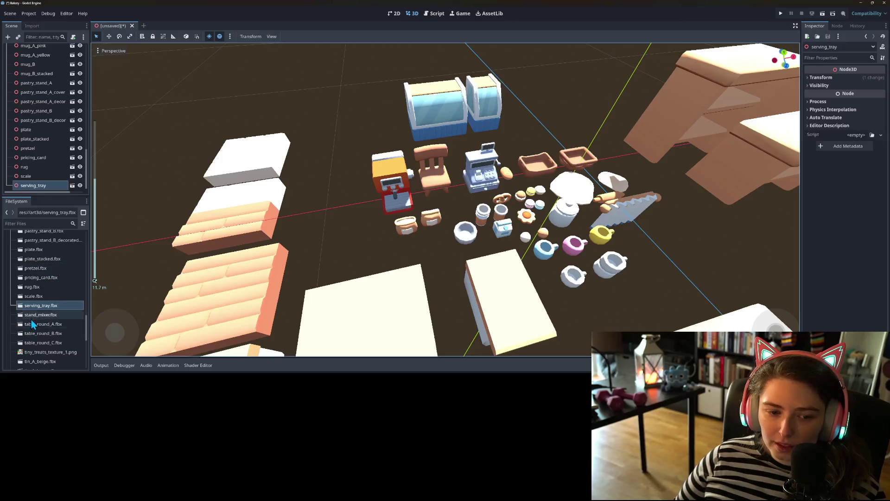
mouse_move(32, 315)
mouse_down()
mouse_move(241, 274)
mouse_move(352, 204)
mouse_up()
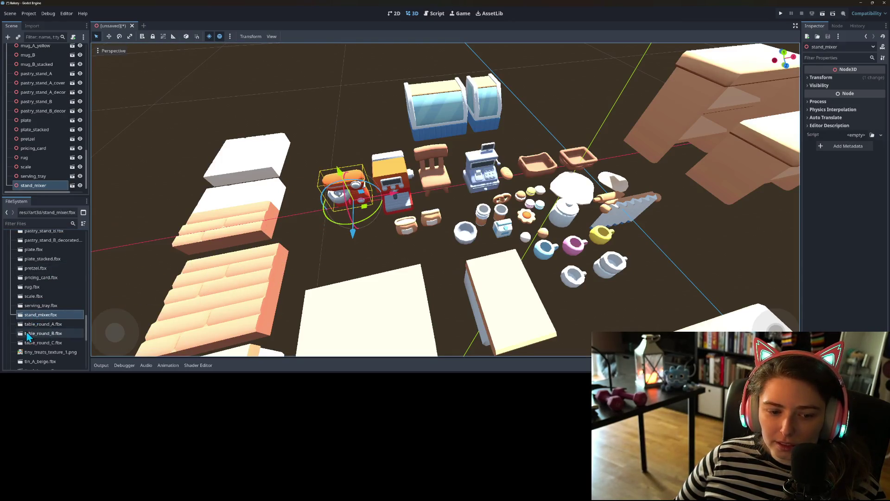
Add round tables A, B and C to the scene
scroll(413, 312, down, 3)
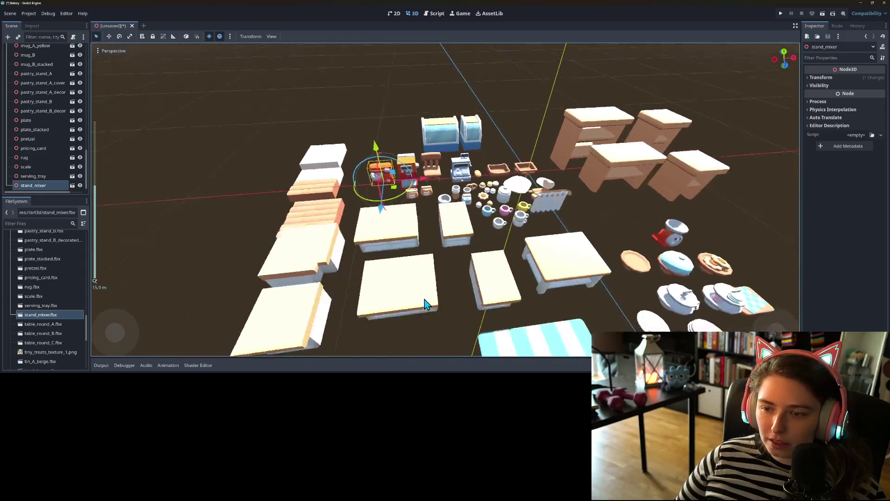
scroll(397, 290, up, 2)
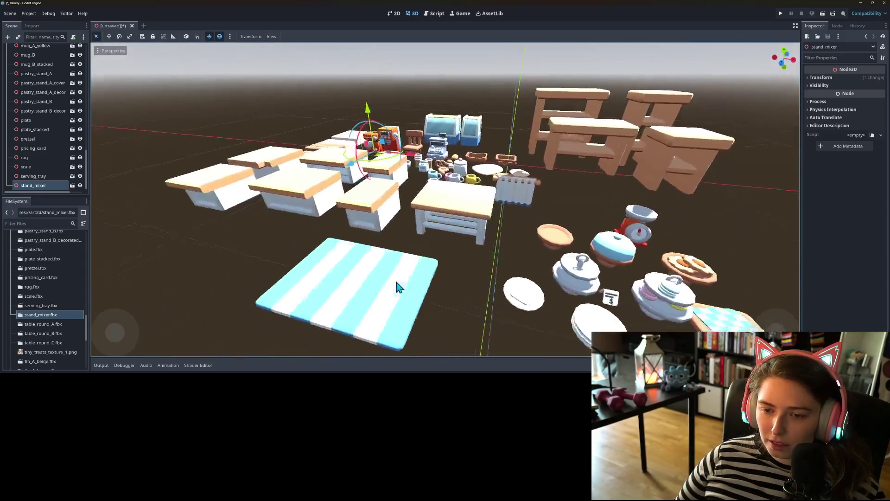
scroll(398, 287, down, 2)
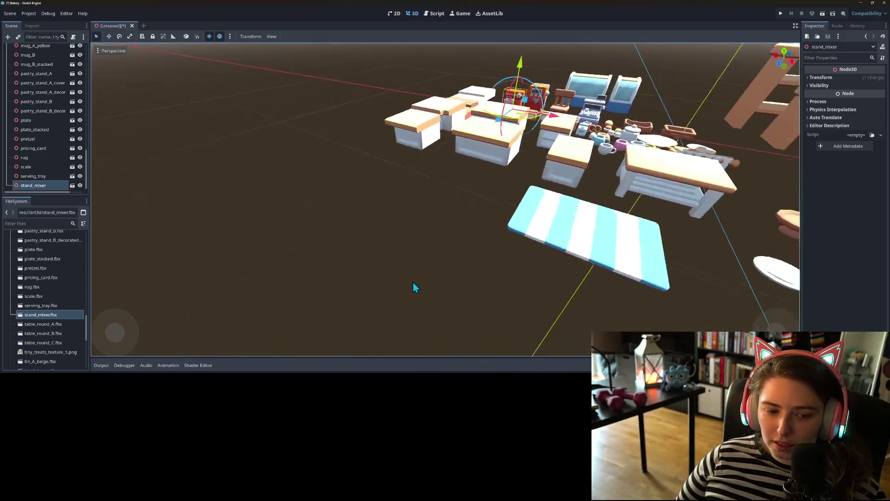
scroll(352, 292, up, 3)
drag(41, 327, 419, 245)
mouse_move(44, 333)
mouse_down()
mouse_move(278, 253)
mouse_move(357, 190)
mouse_move(355, 197)
mouse_up()
mouse_move(61, 344)
mouse_down()
mouse_move(299, 258)
mouse_move(301, 245)
mouse_move(309, 263)
mouse_up()
scroll(51, 332, down, 4)
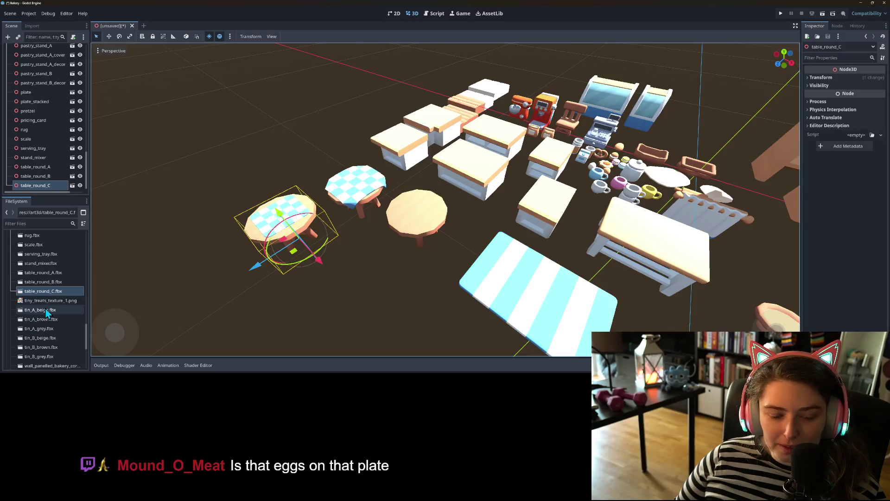
Try deleting tiny_treats_texture_1.png, then cancel since other models depend on it
click(51, 301)
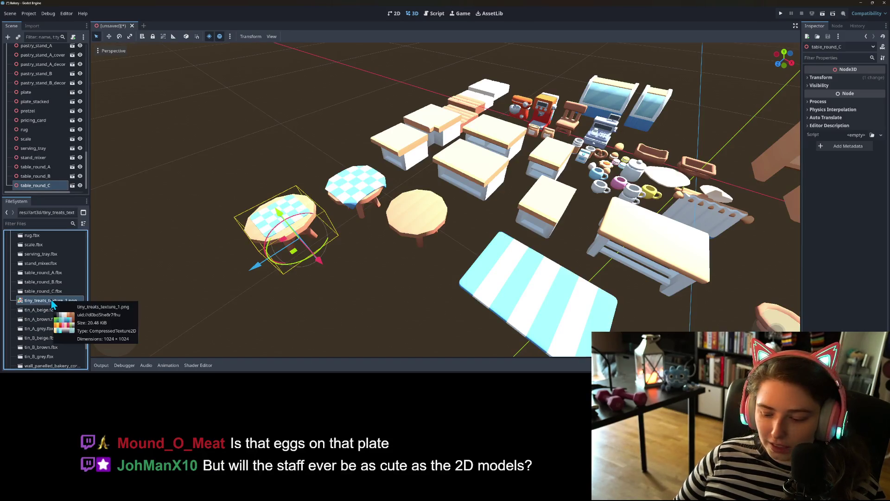
key(Delete)
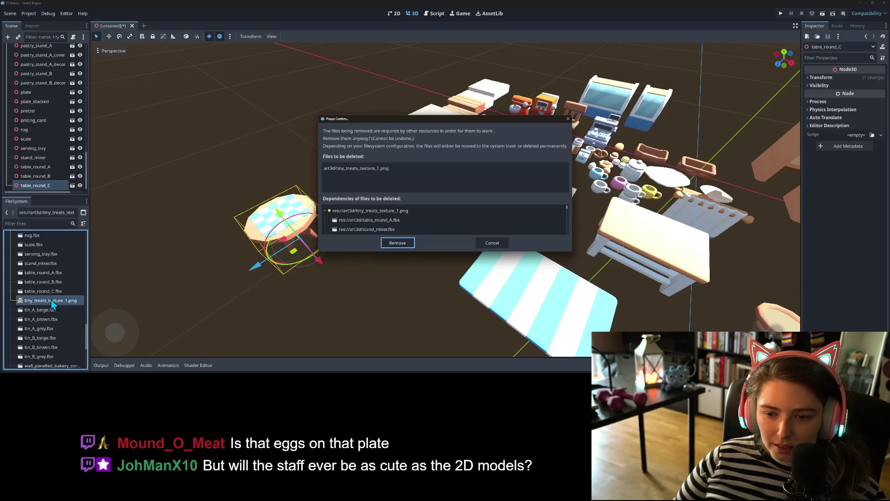
key(Escape)
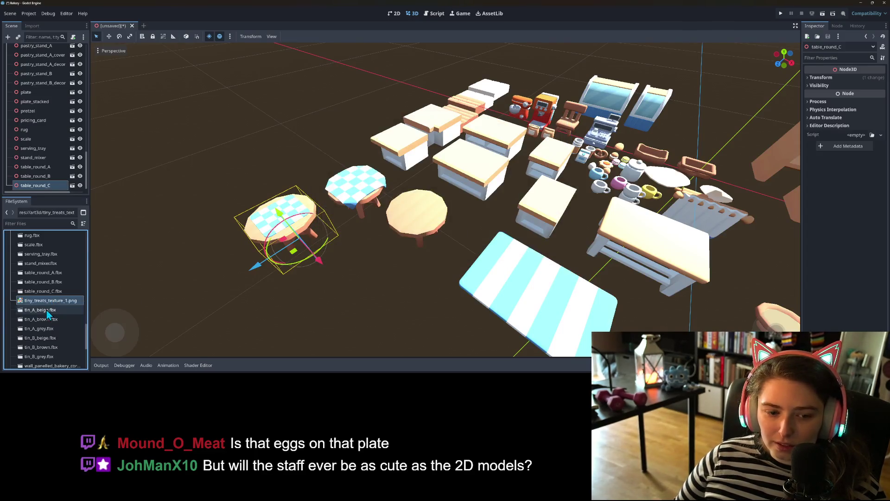
scroll(51, 310, down, 5)
scroll(52, 342, up, 15)
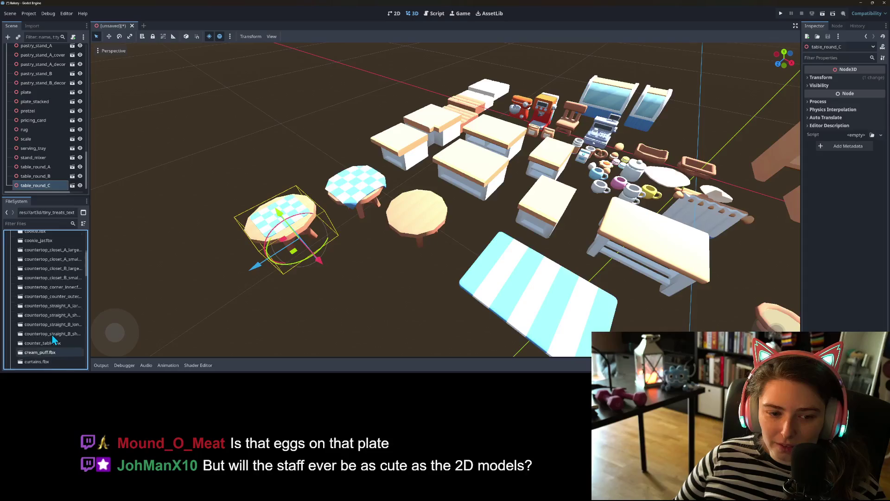
Move the two bakery sign textures into art3d and delete the leftover textures folder
click(14, 264)
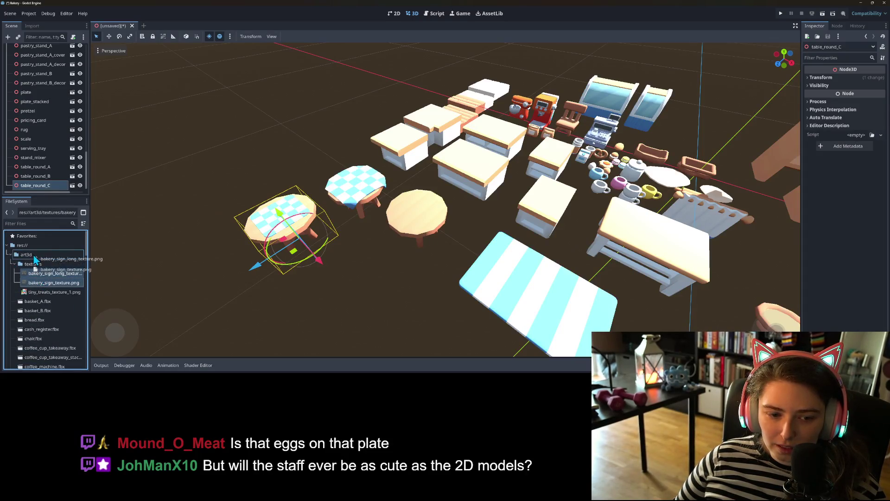
drag(35, 259, 35, 258)
key(Delete)
key(Return)
scroll(47, 334, down, 15)
scroll(56, 348, up, 5)
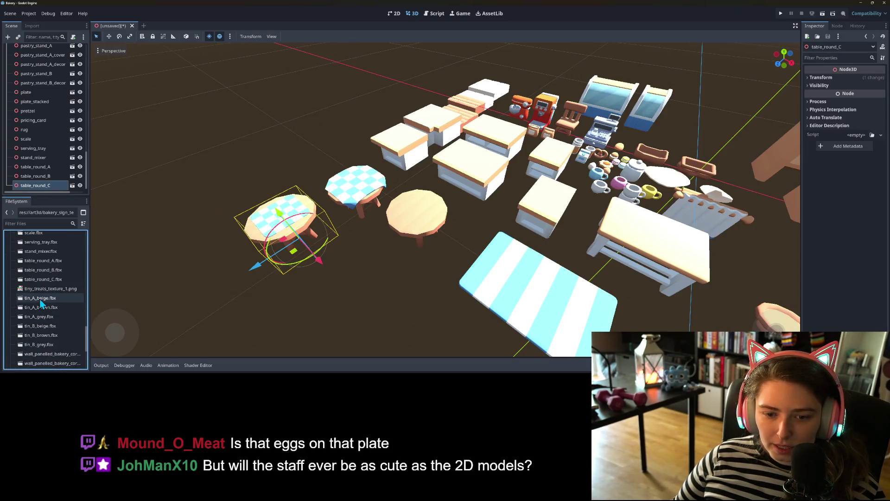
Add beige tin A and move it into open floor space away from the props
drag(41, 300, 347, 294)
drag(609, 235, 762, 260)
mouse_move(680, 287)
mouse_down()
mouse_move(597, 314)
mouse_move(515, 301)
mouse_up()
mouse_move(579, 331)
mouse_down()
mouse_move(585, 343)
mouse_move(659, 282)
mouse_up()
mouse_move(605, 320)
mouse_down()
mouse_move(543, 317)
mouse_move(563, 329)
mouse_move(501, 322)
mouse_up()
scroll(515, 319, up, 3)
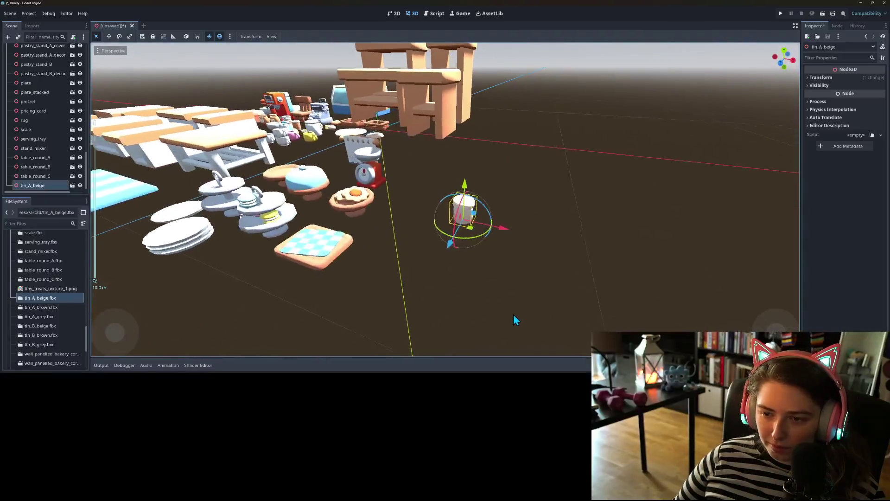
Group brown and grey tin A and beige, brown, grey tin B beside it; bring in the inner wall corner
mouse_move(41, 307)
mouse_down()
mouse_move(524, 229)
mouse_move(512, 232)
mouse_up()
mouse_move(39, 316)
mouse_down()
mouse_move(562, 236)
mouse_move(430, 206)
mouse_move(419, 223)
mouse_up()
mouse_move(50, 326)
mouse_down()
mouse_move(355, 290)
mouse_move(556, 231)
mouse_move(545, 237)
mouse_up()
drag(41, 335, 468, 245)
mouse_move(35, 345)
mouse_down()
mouse_move(301, 290)
mouse_move(431, 249)
mouse_move(411, 242)
mouse_up()
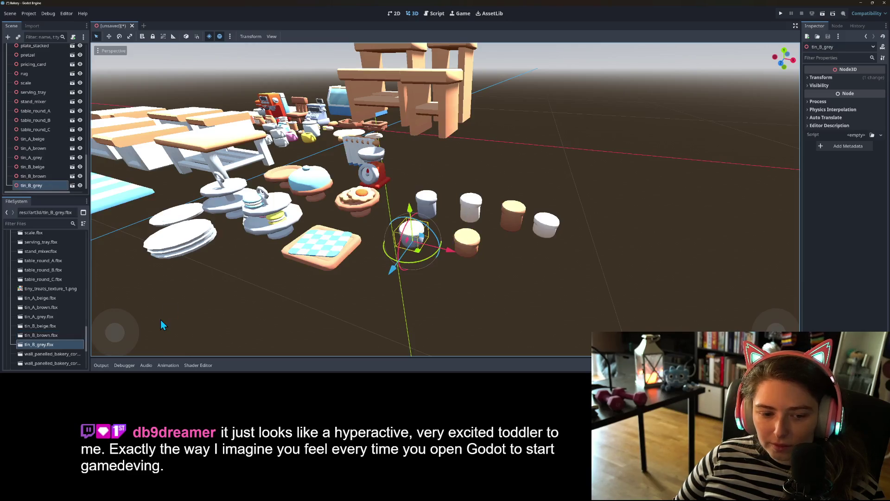
scroll(46, 324, down, 5)
scroll(337, 307, down, 5)
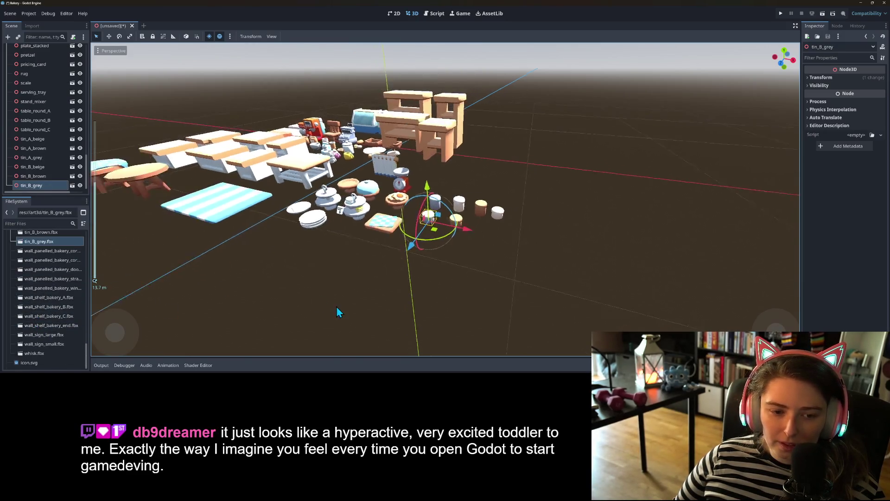
mouse_move(55, 251)
mouse_down()
mouse_move(595, 216)
mouse_move(295, 233)
mouse_move(181, 123)
mouse_up()
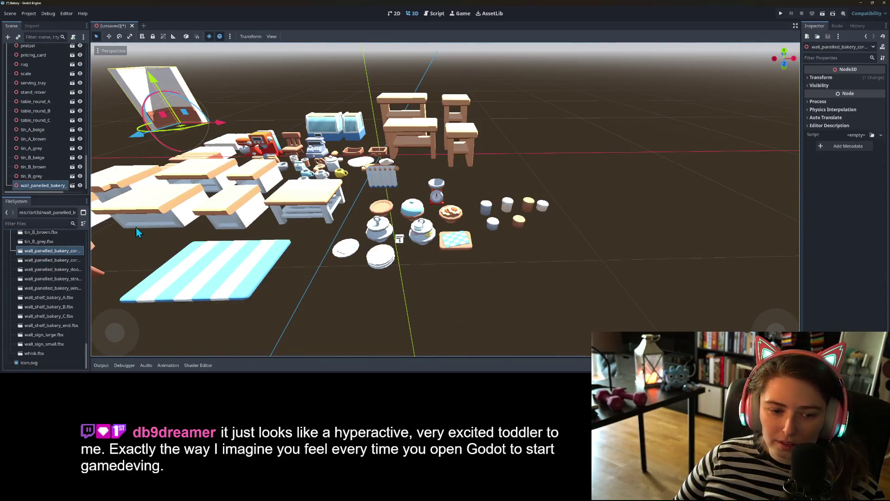
Lay out panelled wall pieces, replacing the door wall with a straight panel and window panel
mouse_move(54, 269)
mouse_down()
mouse_move(122, 241)
mouse_move(283, 224)
mouse_move(224, 204)
mouse_up()
mouse_move(51, 260)
mouse_down()
mouse_move(232, 153)
mouse_move(258, 153)
mouse_move(69, 271)
mouse_move(352, 160)
mouse_move(199, 265)
mouse_move(206, 270)
mouse_up()
key(Delete)
key(Return)
mouse_move(51, 278)
mouse_down()
mouse_move(200, 218)
mouse_move(194, 222)
mouse_up()
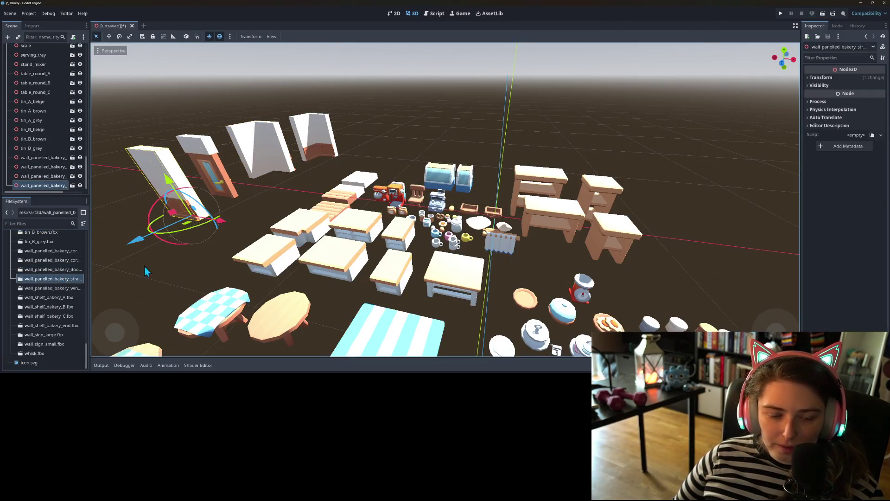
mouse_move(61, 289)
mouse_down()
mouse_move(120, 252)
mouse_move(130, 270)
mouse_up()
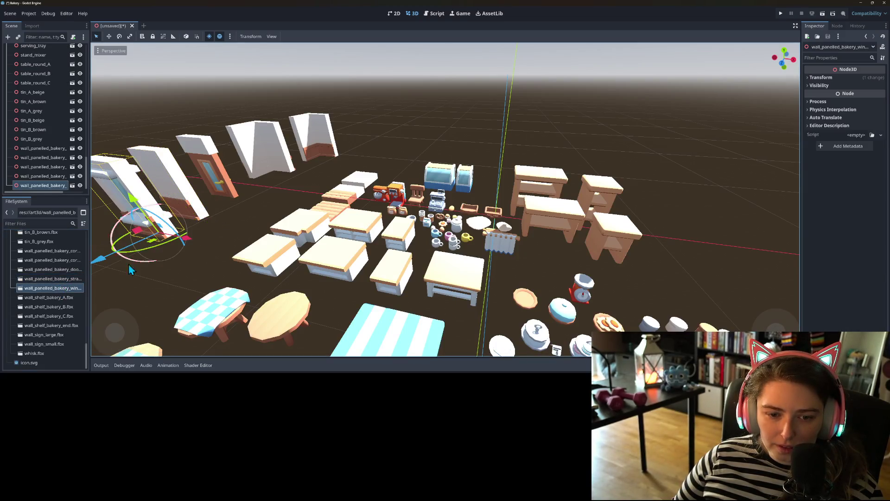
Place wall shelves A, B, C and the end shelf into the scene
mouse_move(56, 298)
mouse_down()
mouse_move(188, 260)
mouse_move(211, 262)
mouse_move(252, 211)
mouse_up()
mouse_move(49, 307)
mouse_down()
mouse_move(79, 302)
mouse_move(211, 236)
mouse_up()
drag(60, 316, 172, 272)
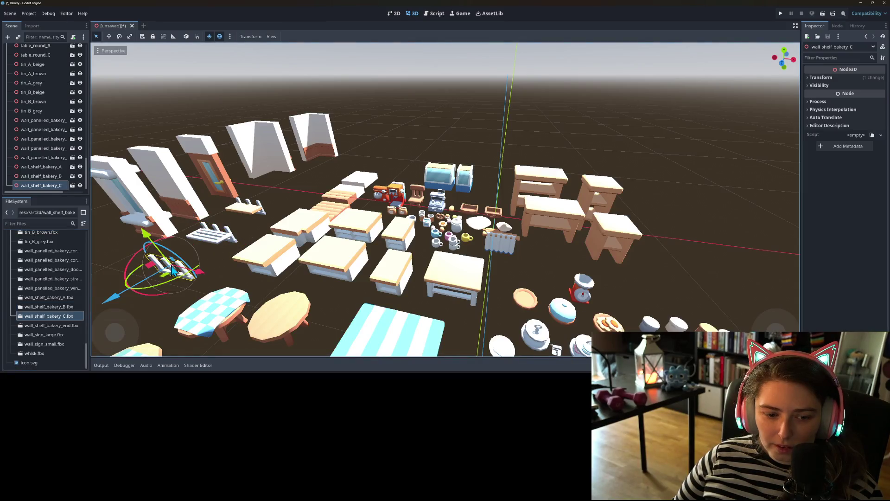
scroll(279, 257, down, 3)
mouse_move(279, 258)
mouse_down()
mouse_move(292, 267)
mouse_move(254, 269)
mouse_move(232, 285)
mouse_move(266, 274)
mouse_move(172, 319)
mouse_up()
scroll(291, 272, up, 3)
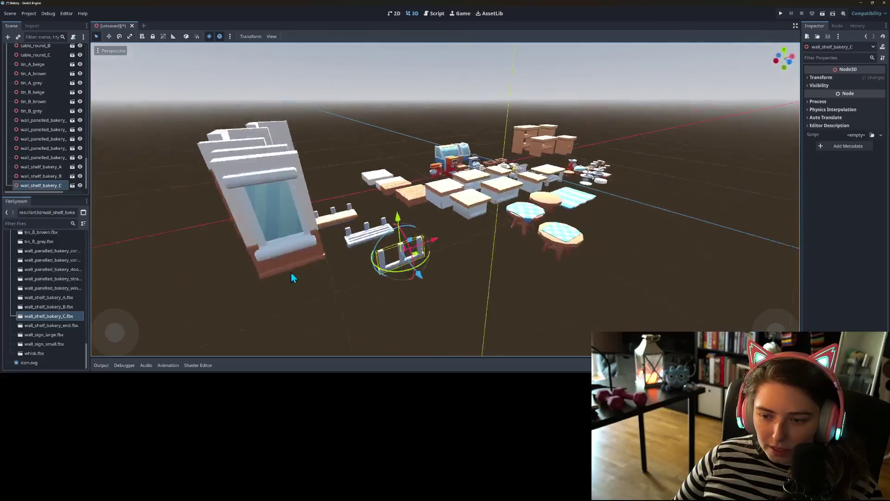
scroll(236, 282, up, 5)
mouse_move(73, 328)
mouse_down()
mouse_move(227, 272)
mouse_move(295, 224)
mouse_move(300, 231)
mouse_move(288, 239)
mouse_up()
mouse_move(271, 291)
mouse_down()
mouse_move(338, 261)
mouse_move(397, 254)
mouse_move(328, 279)
mouse_move(271, 286)
mouse_up()
Add the large wall sign, the small wall sign beside it, and the whisk
scroll(295, 283, down, 3)
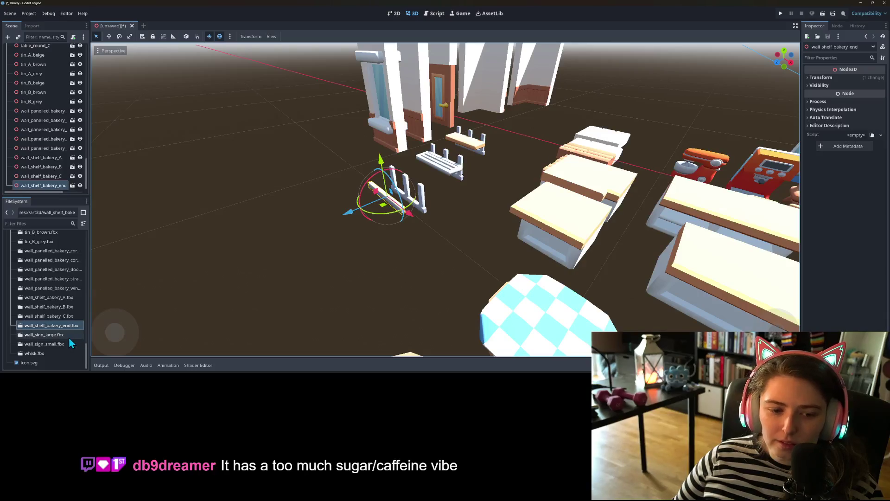
mouse_move(69, 338)
mouse_down()
mouse_move(219, 275)
mouse_move(357, 195)
mouse_move(325, 190)
mouse_move(371, 253)
mouse_move(399, 233)
mouse_move(294, 274)
mouse_up()
mouse_move(62, 344)
mouse_down()
mouse_move(199, 283)
mouse_move(218, 258)
mouse_move(210, 232)
mouse_move(43, 357)
mouse_move(460, 214)
mouse_up()
drag(474, 168, 472, 173)
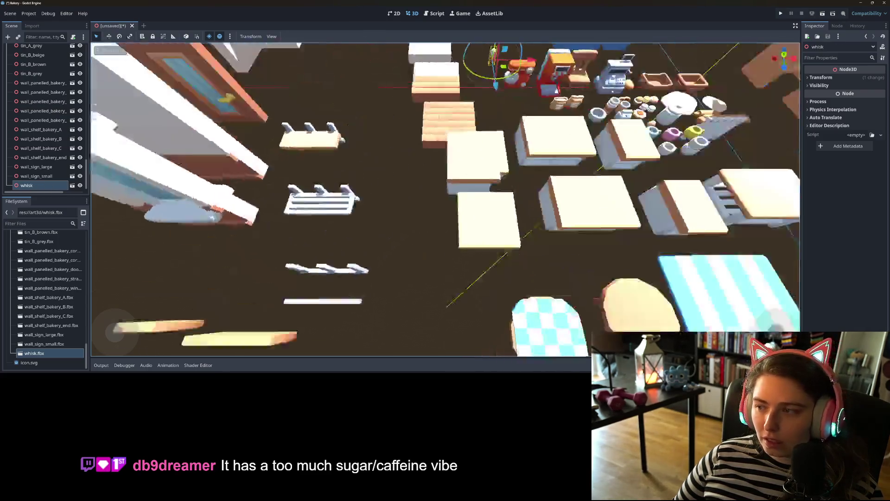
scroll(424, 248, down, 3)
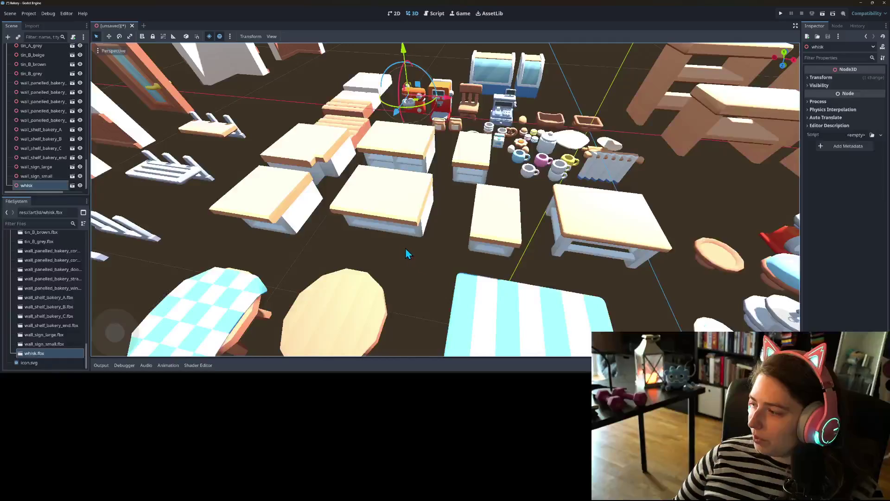
scroll(405, 253, down, 5)
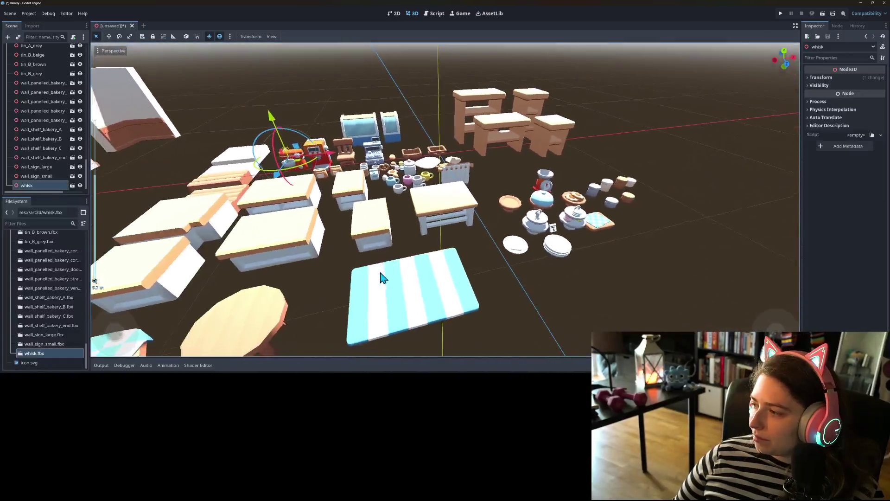
scroll(353, 280, up, 3)
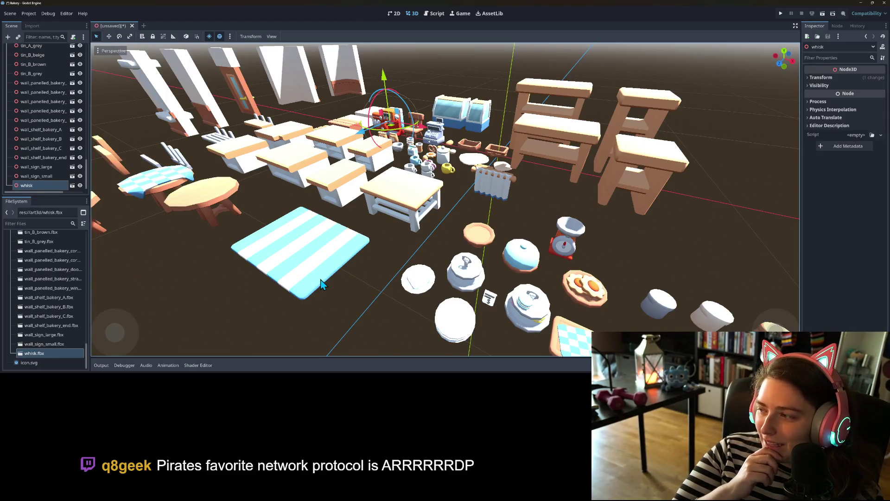
scroll(587, 315, up, 5)
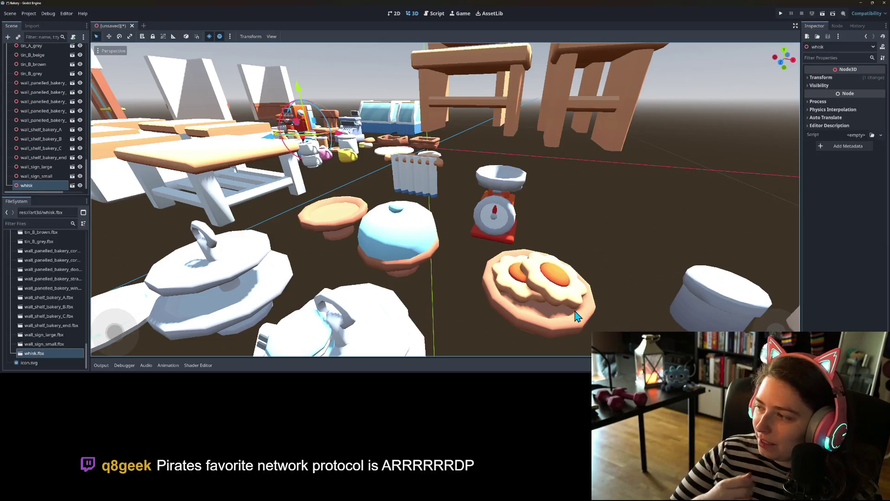
scroll(570, 299, up, 3)
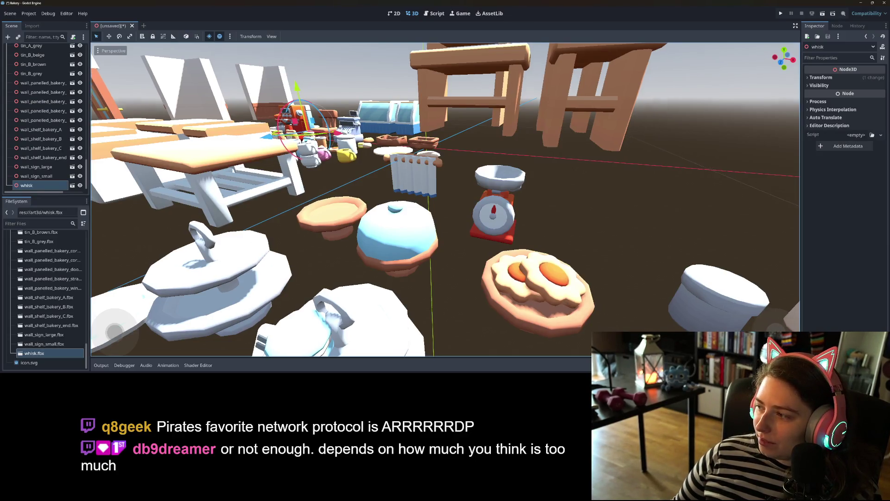
scroll(563, 285, up, 2)
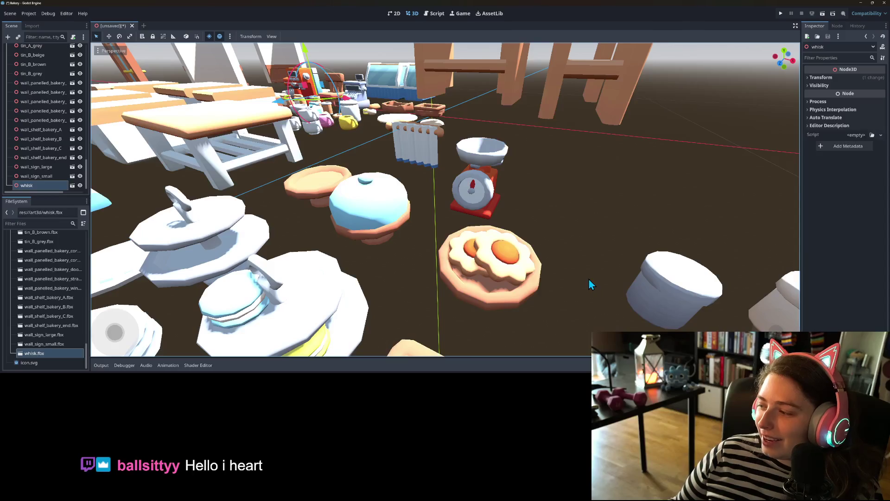
scroll(576, 271, down, 6)
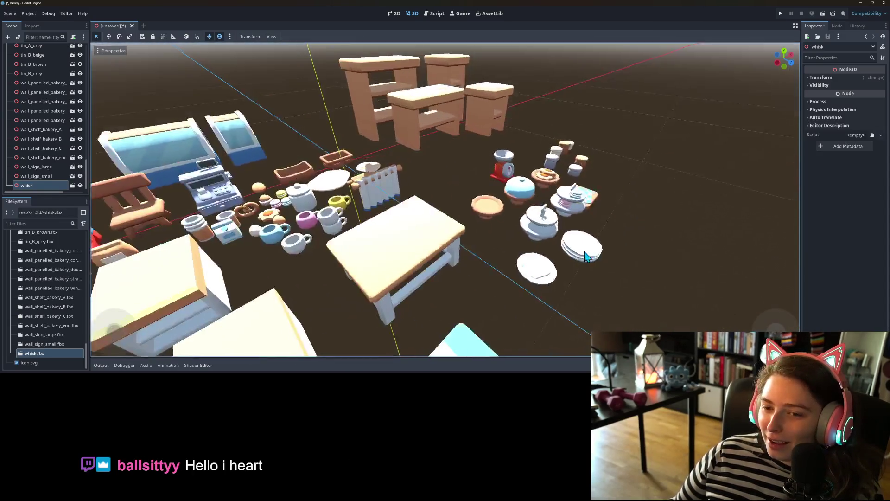
scroll(586, 256, up, 5)
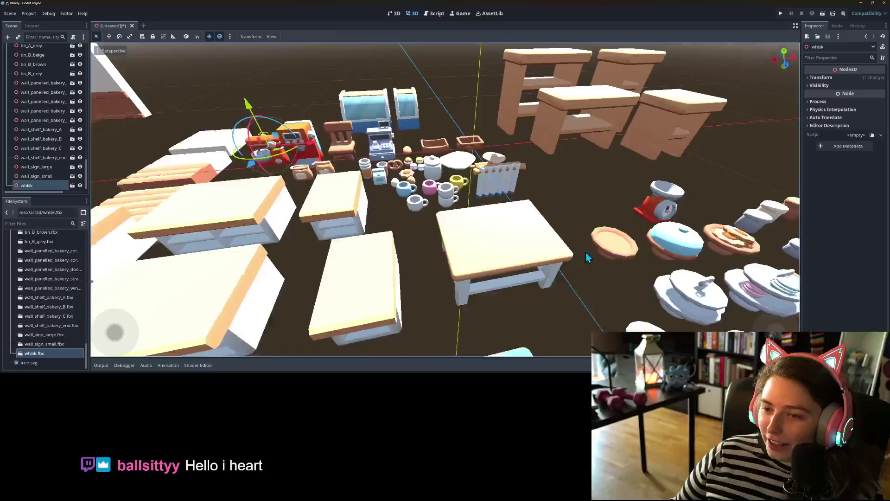
scroll(572, 288, up, 1)
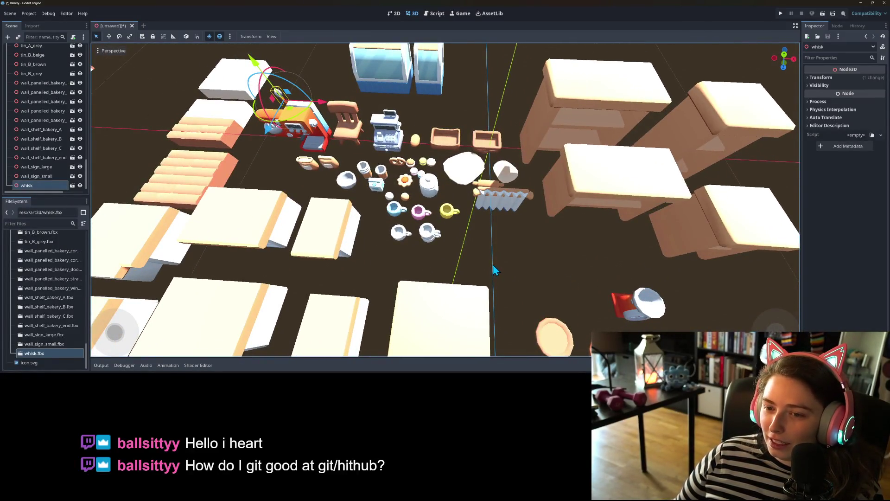
scroll(496, 259, up, 2)
scroll(501, 253, down, 4)
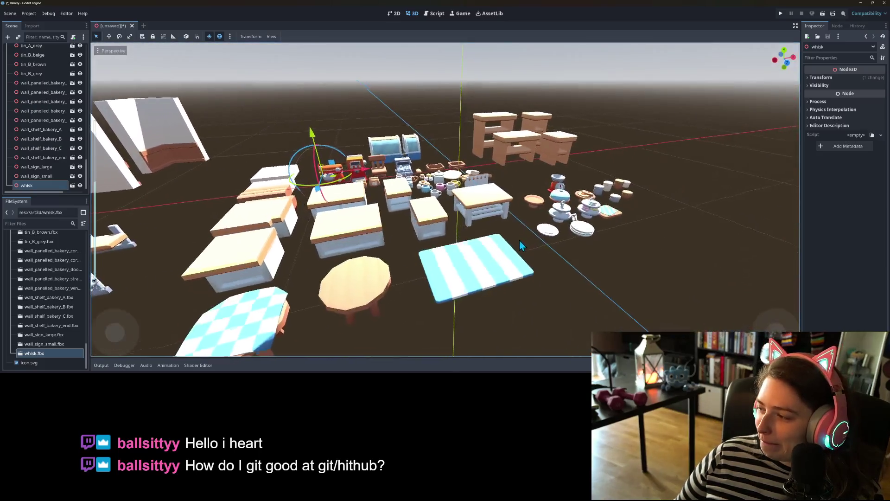
scroll(506, 250, up, 4)
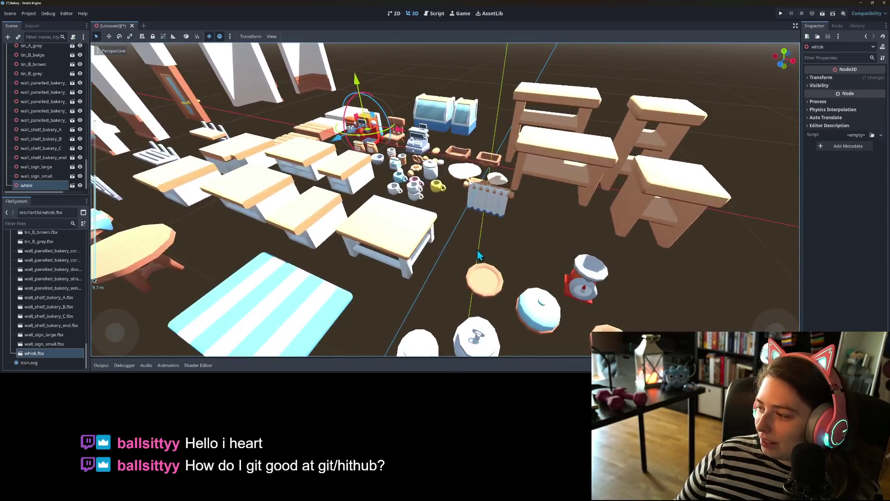
drag(459, 246, 514, 247)
scroll(492, 251, up, 3)
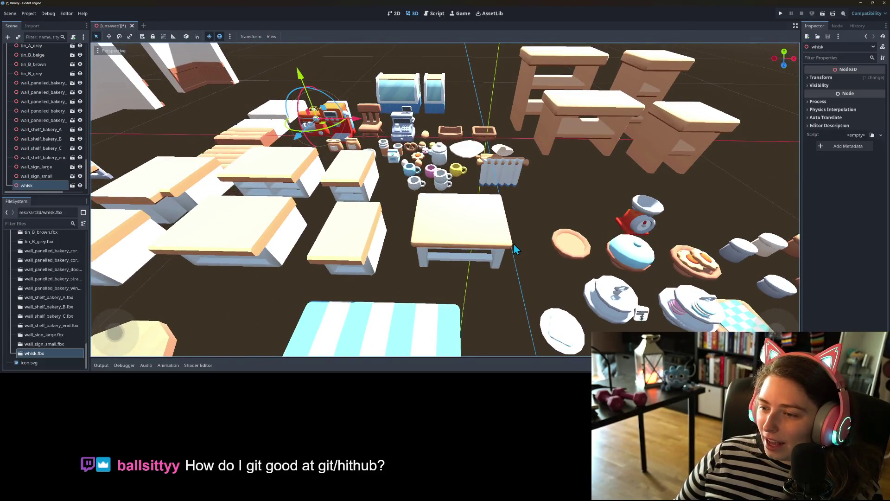
mouse_move(516, 244)
mouse_down()
mouse_move(523, 279)
mouse_move(429, 267)
mouse_move(487, 257)
mouse_move(507, 264)
mouse_move(485, 271)
mouse_move(488, 263)
mouse_up()
scroll(503, 256, down, 2)
scroll(506, 261, down, 3)
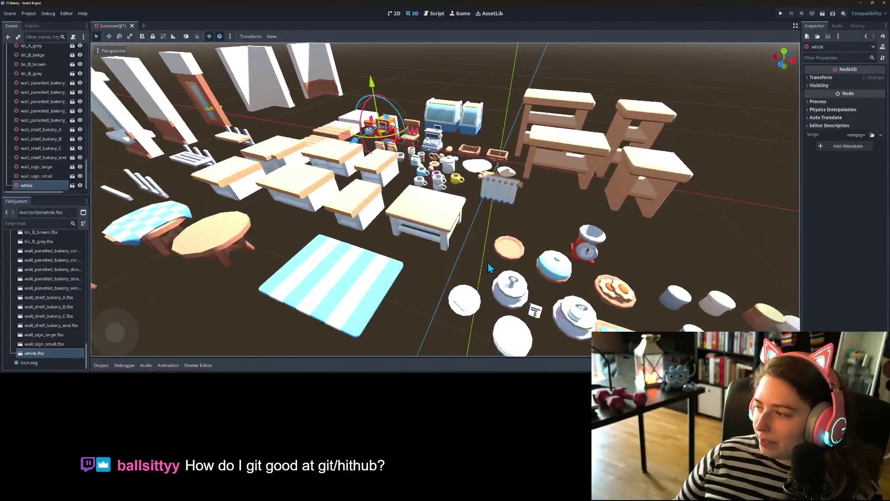
scroll(487, 263, up, 2)
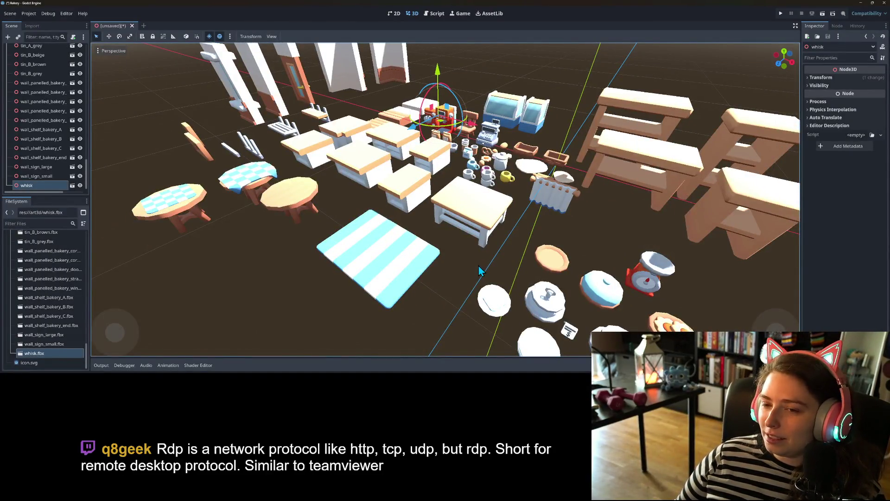
drag(477, 263, 492, 272)
scroll(493, 275, down, 8)
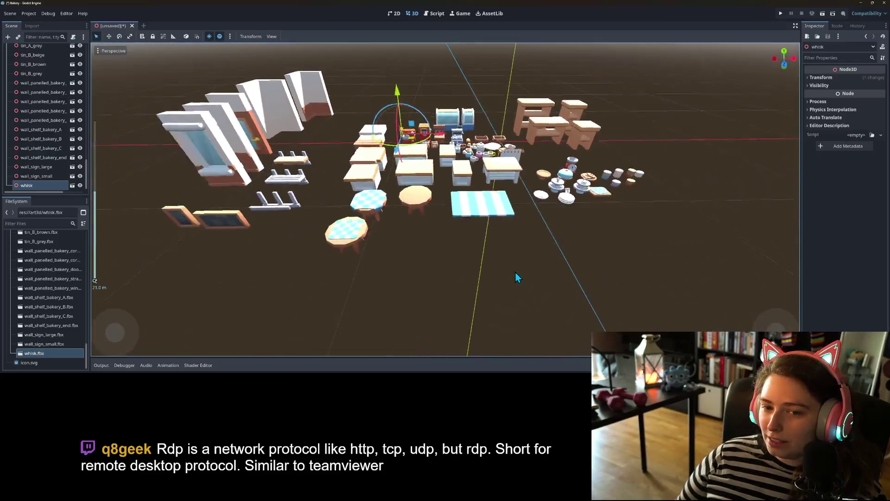
scroll(510, 272, up, 4)
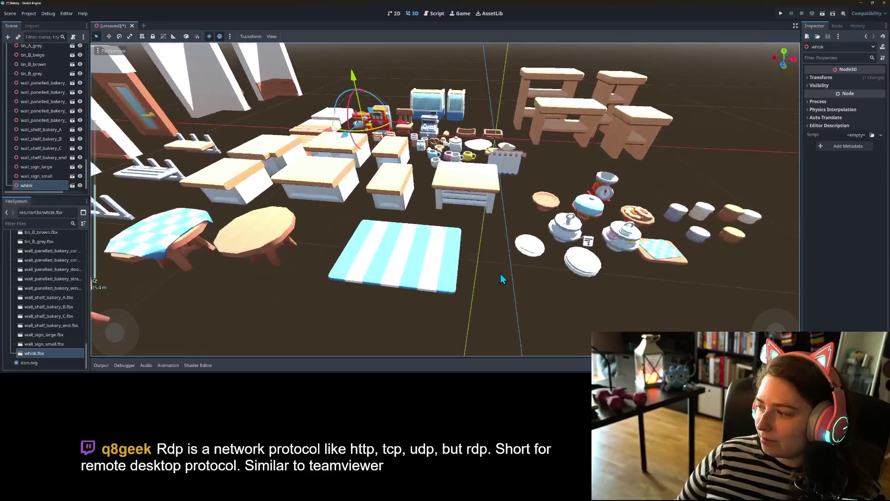
drag(500, 272, 486, 276)
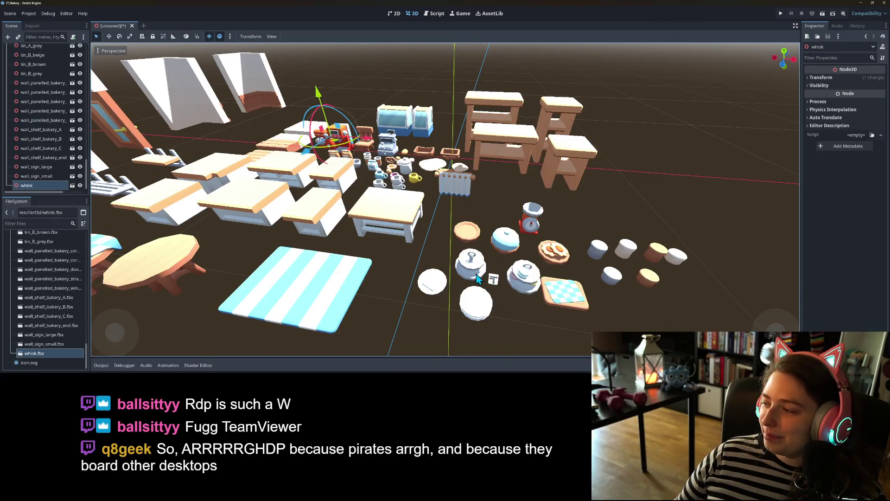
scroll(469, 275, down, 3)
mouse_move(431, 273)
mouse_down()
mouse_move(463, 260)
mouse_move(453, 275)
mouse_up()
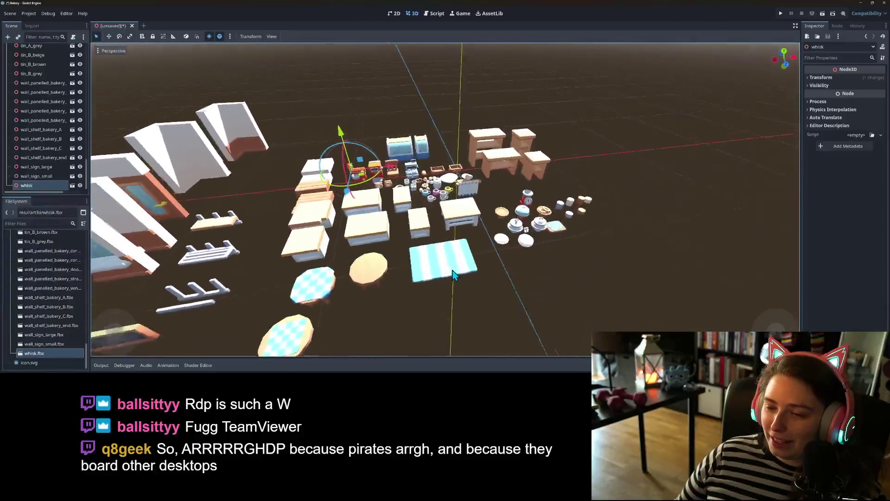
scroll(453, 275, down, 3)
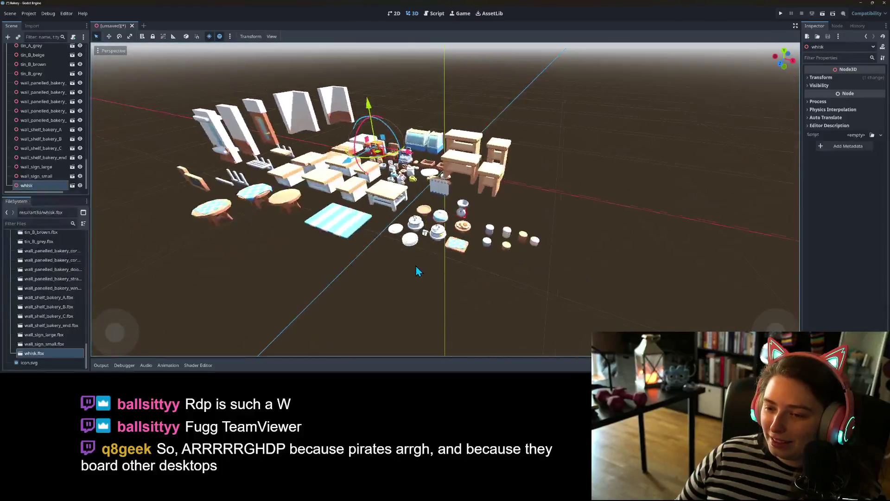
scroll(415, 265, up, 6)
scroll(420, 255, up, 2)
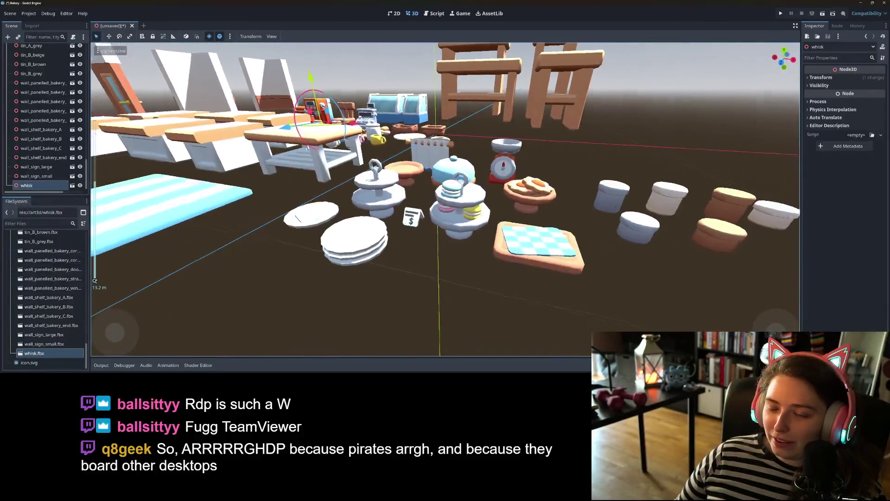
scroll(409, 274, down, 4)
mouse_move(410, 274)
mouse_down()
mouse_move(425, 271)
mouse_move(409, 267)
mouse_up()
scroll(428, 265, up, 5)
scroll(429, 267, down, 2)
scroll(409, 268, down, 1)
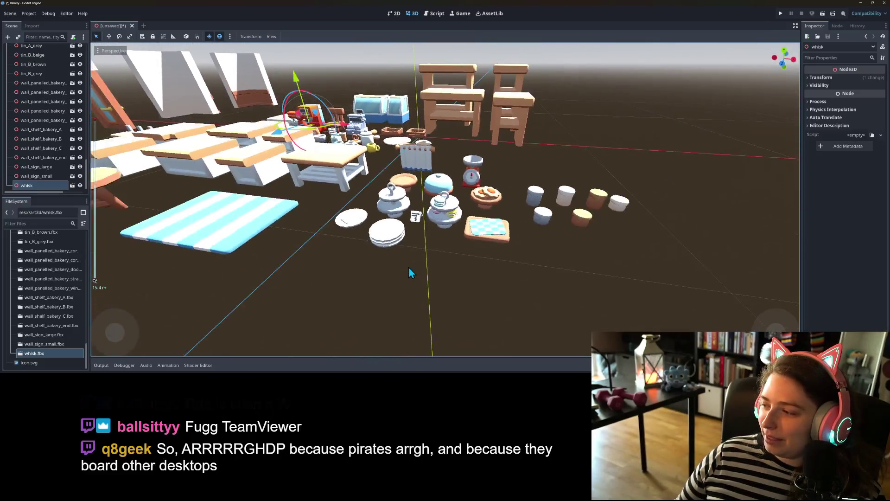
scroll(409, 269, up, 4)
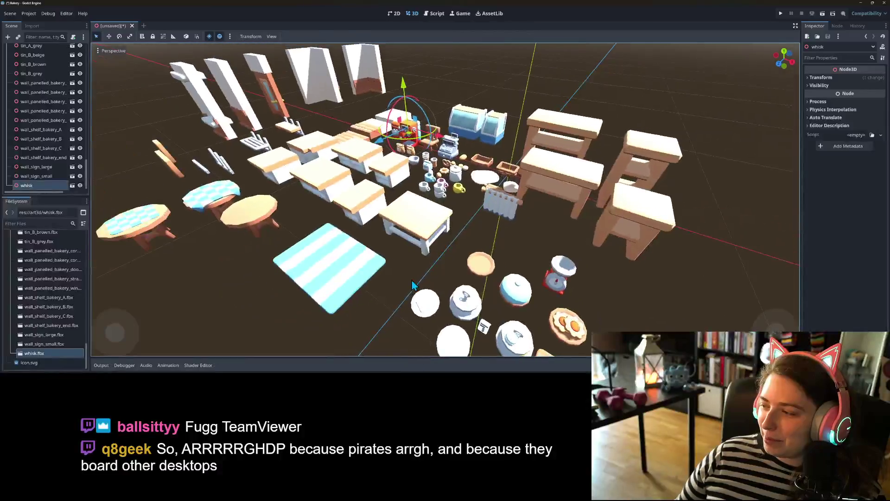
mouse_move(411, 284)
mouse_down()
mouse_move(469, 278)
mouse_move(467, 298)
mouse_move(439, 285)
mouse_move(330, 297)
mouse_move(333, 286)
mouse_move(376, 278)
mouse_move(505, 282)
mouse_move(532, 269)
mouse_move(465, 298)
mouse_move(474, 293)
mouse_move(455, 280)
mouse_move(405, 292)
mouse_up()
scroll(459, 292, down, 5)
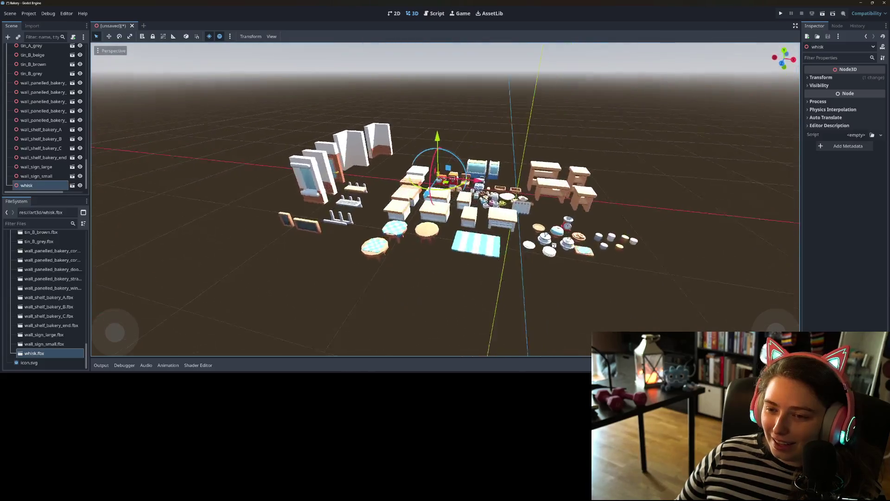
scroll(399, 291, up, 3)
scroll(391, 301, down, 5)
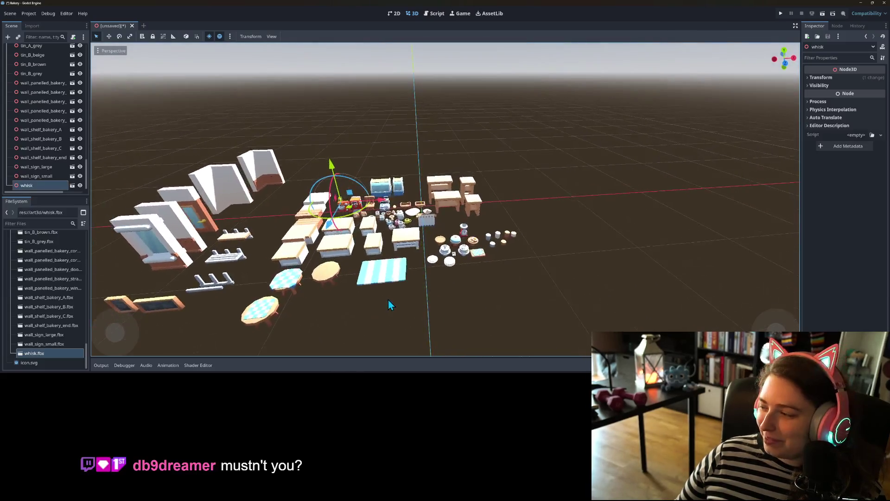
scroll(394, 299, up, 8)
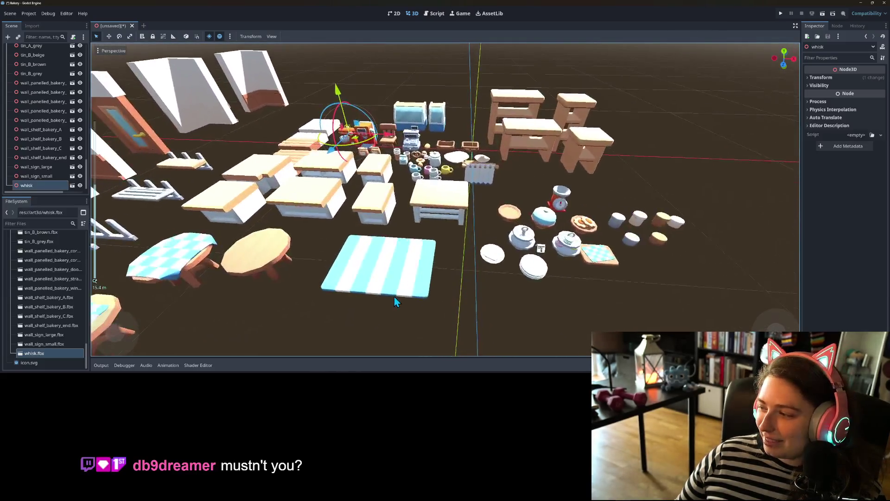
drag(393, 301, 412, 297)
scroll(397, 299, down, 3)
scroll(396, 298, up, 4)
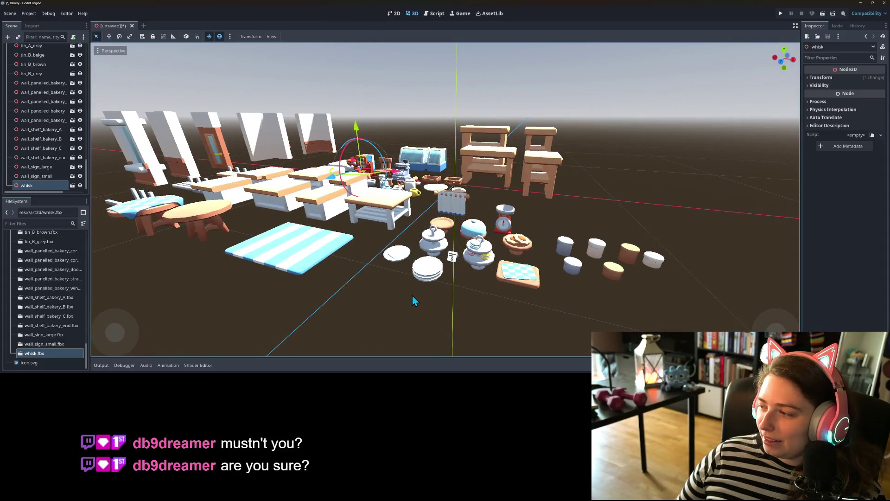
scroll(413, 297, up, 1)
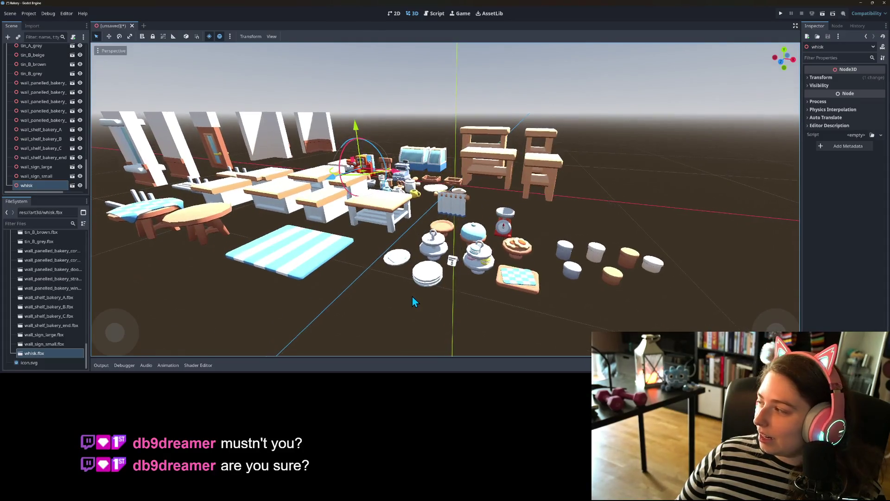
scroll(413, 296, up, 6)
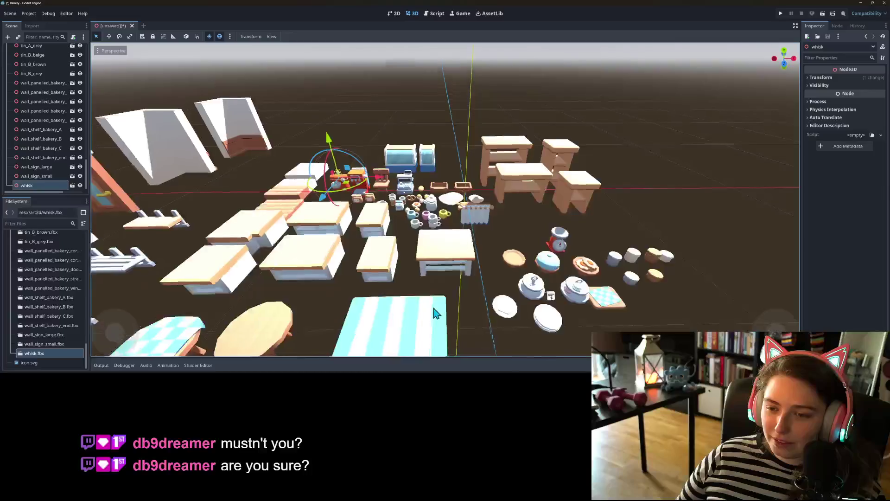
scroll(441, 315, down, 3)
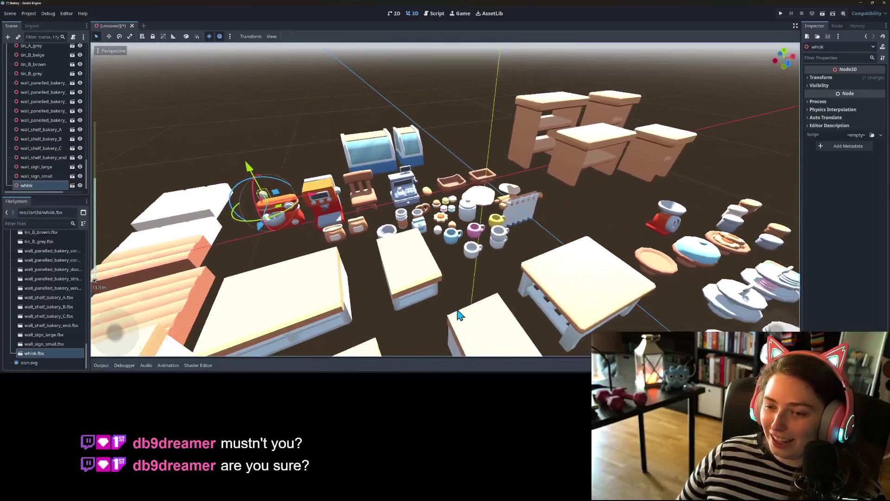
scroll(456, 316, up, 3)
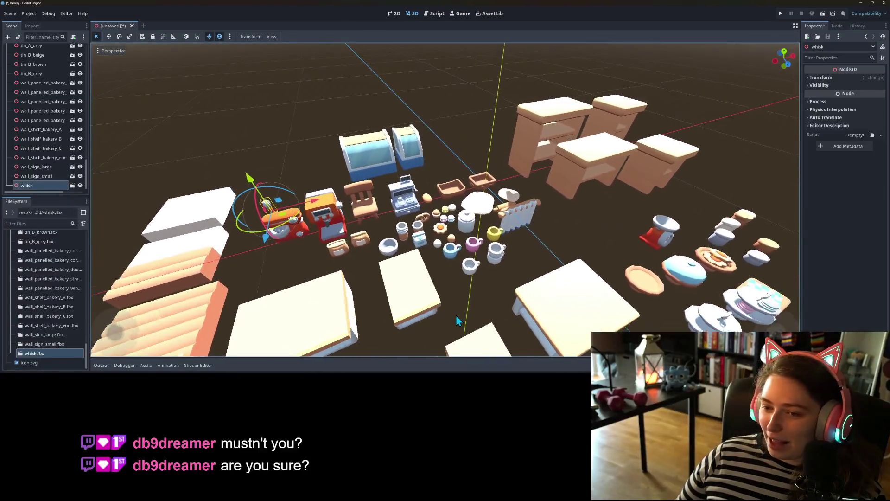
mouse_move(456, 316)
mouse_down()
mouse_move(503, 312)
mouse_move(481, 326)
mouse_move(377, 248)
mouse_move(491, 245)
mouse_move(414, 242)
mouse_up()
Select the coffee machine and zoom in around it
click(377, 247)
scroll(397, 256, up, 2)
scroll(412, 238, up, 2)
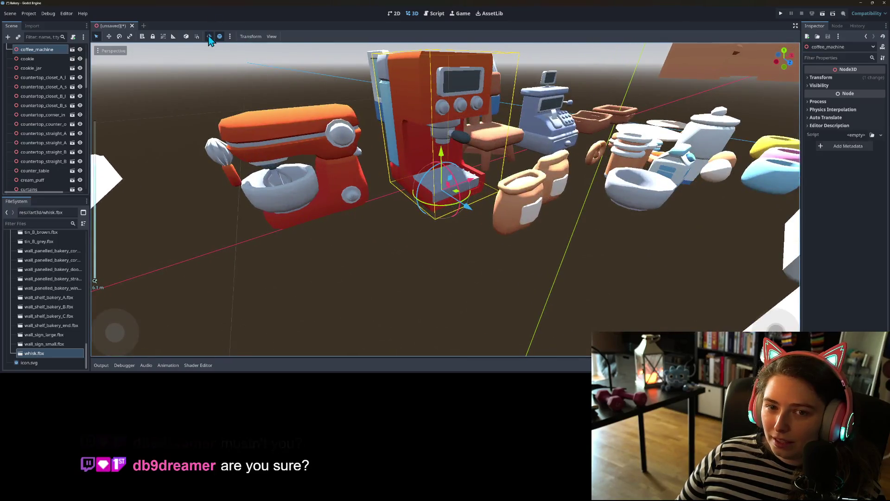
mouse_move(378, 156)
mouse_down()
mouse_move(379, 168)
mouse_move(350, 167)
mouse_move(390, 159)
mouse_up()
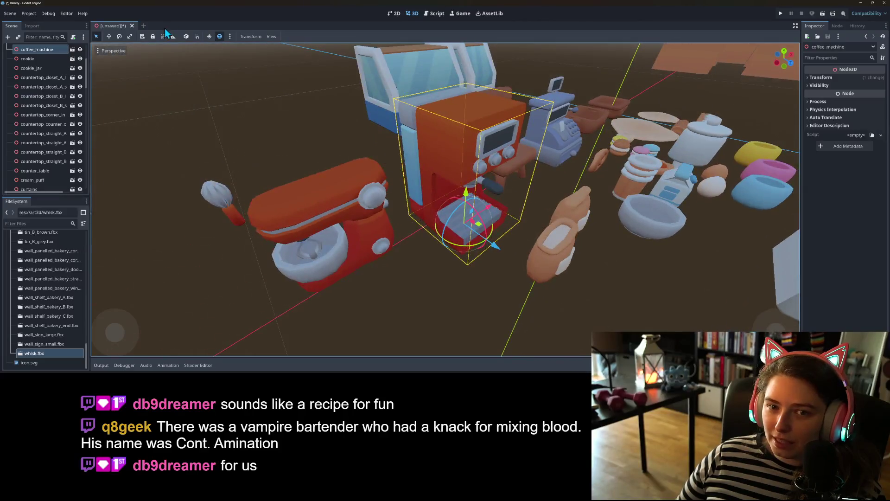
Turn on Preview Sunlight and Preview Environment, then pull the view back over the props
click(209, 35)
click(220, 36)
mouse_move(463, 208)
mouse_down()
mouse_move(510, 223)
mouse_move(516, 234)
mouse_move(494, 236)
mouse_up()
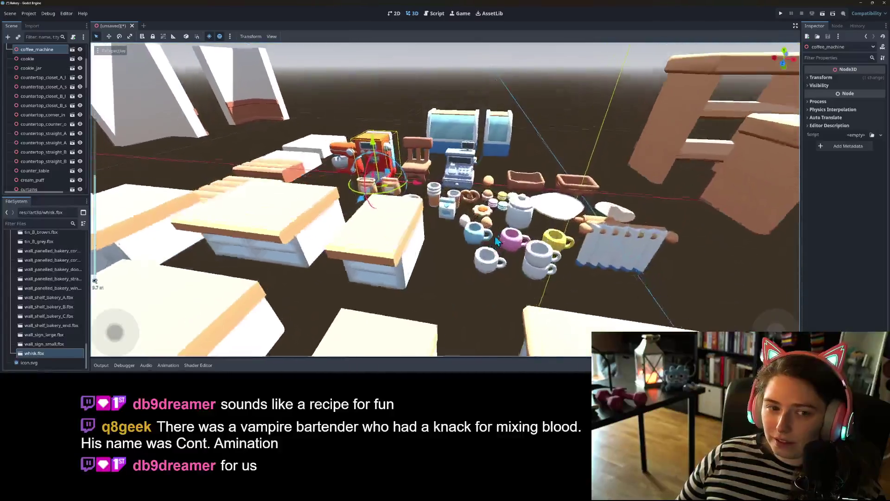
scroll(493, 237, up, 5)
scroll(46, 115, up, 3)
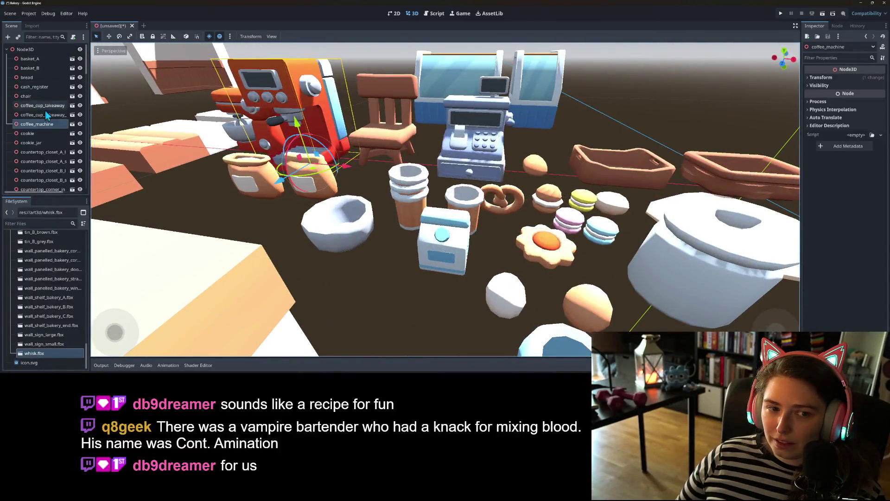
right_click(50, 126)
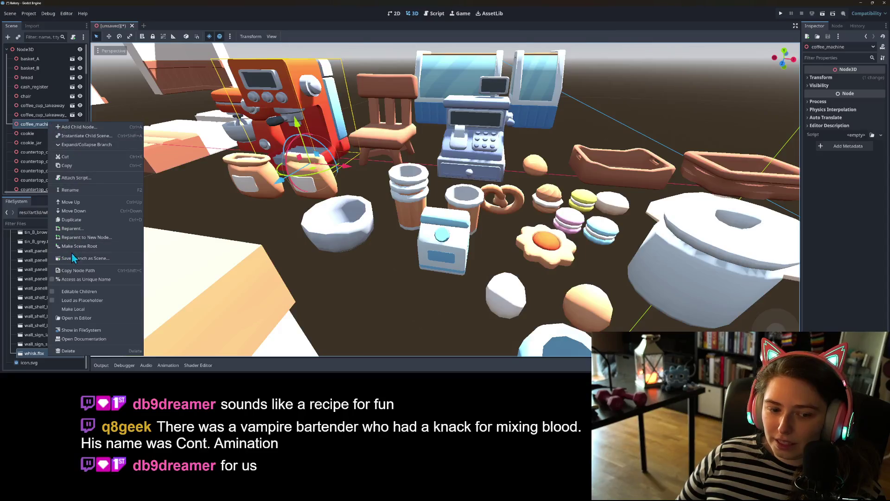
Enable Editable Children on coffee_machine and expand coffee_machine_handle's Mesh > Surface 0 material
click(98, 295)
click(40, 140)
drag(334, 221, 414, 234)
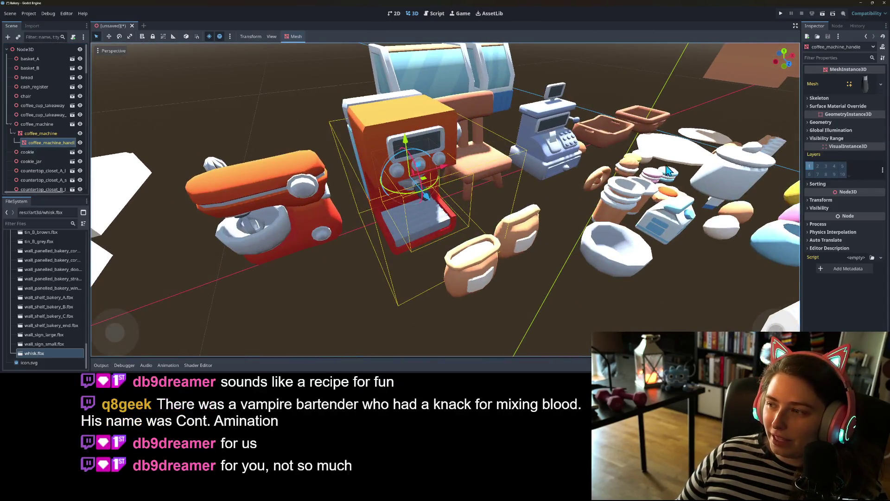
click(871, 90)
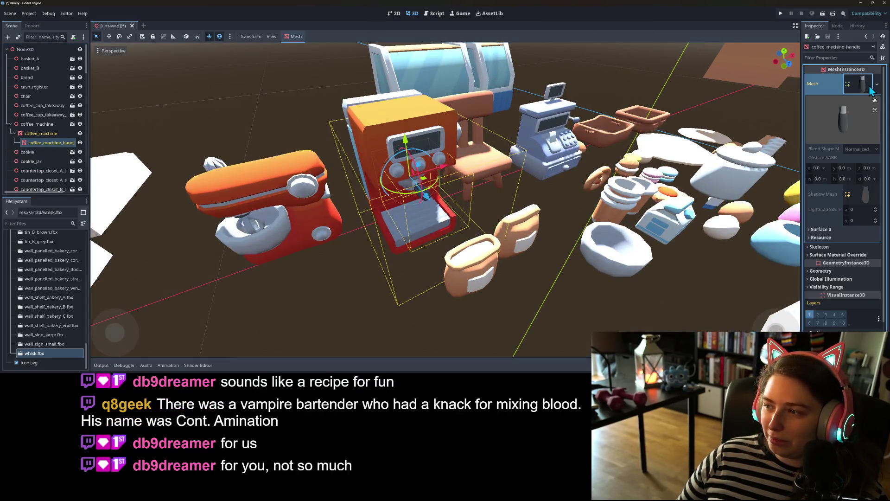
click(834, 230)
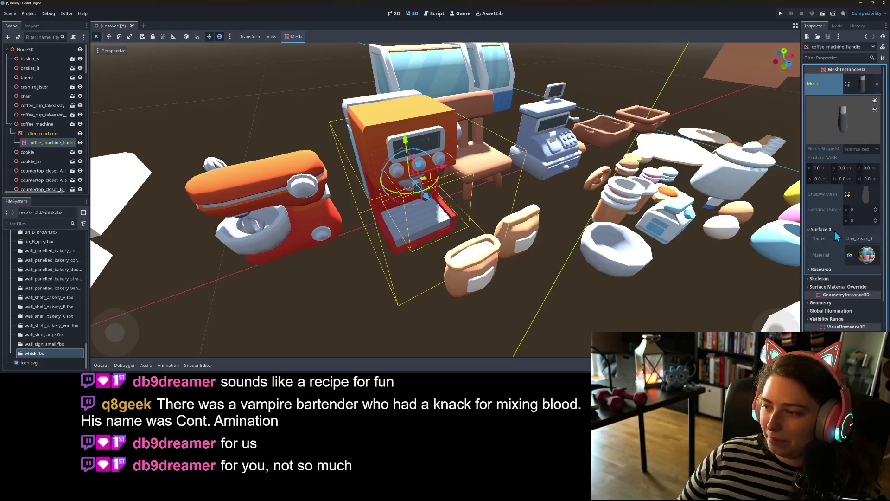
click(864, 258)
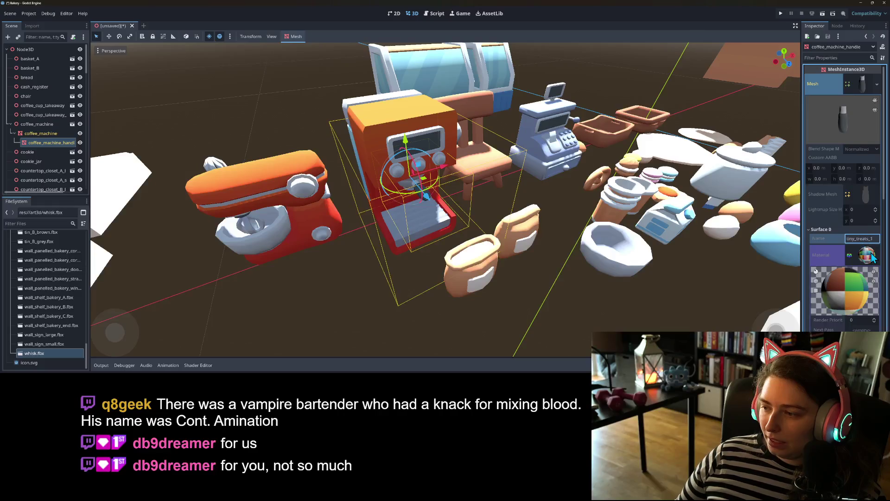
Disable Emission on the handle's material after checking Roughness, Metallic and Albedo
scroll(870, 257, down, 4)
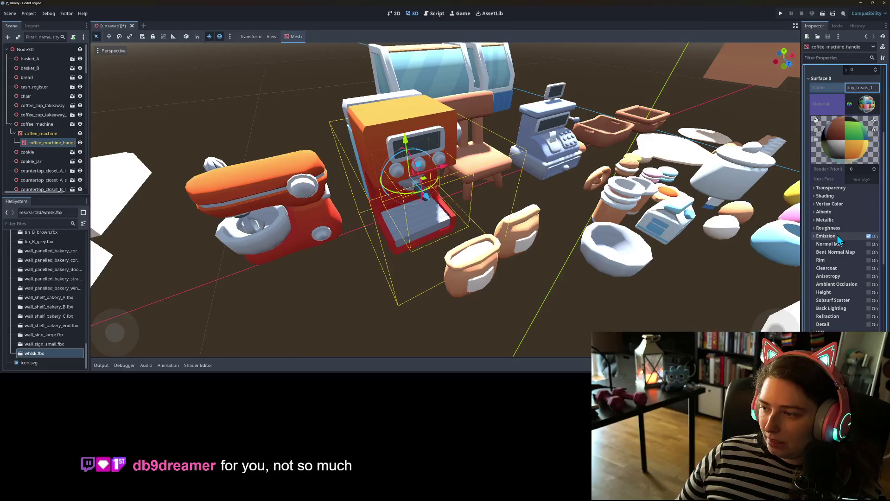
scroll(851, 260, down, 2)
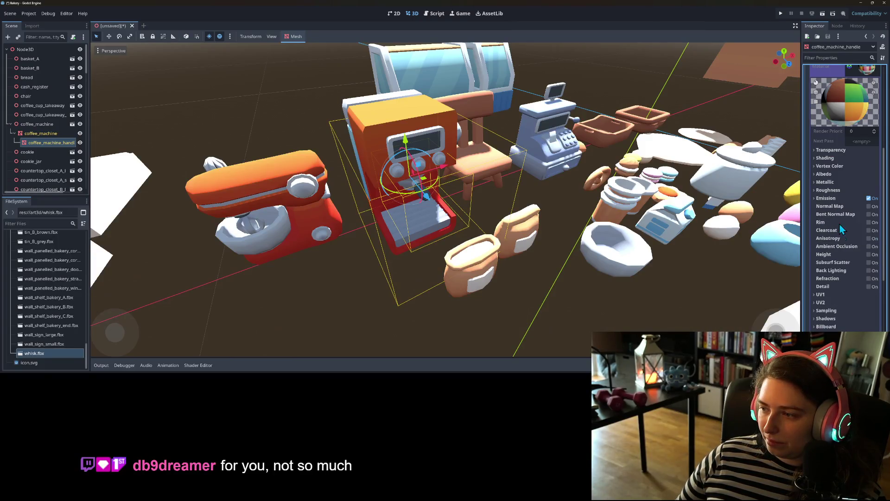
click(826, 191)
click(826, 190)
click(824, 182)
click(824, 182)
click(822, 174)
click(822, 174)
click(826, 198)
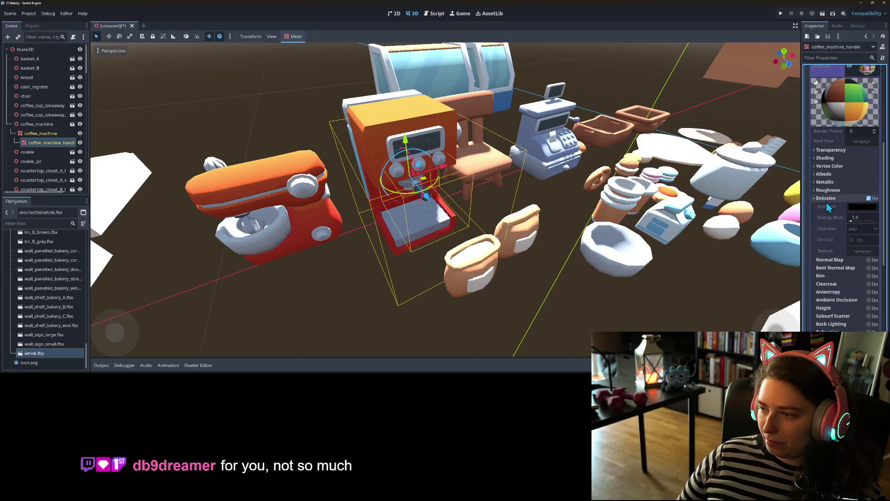
click(869, 198)
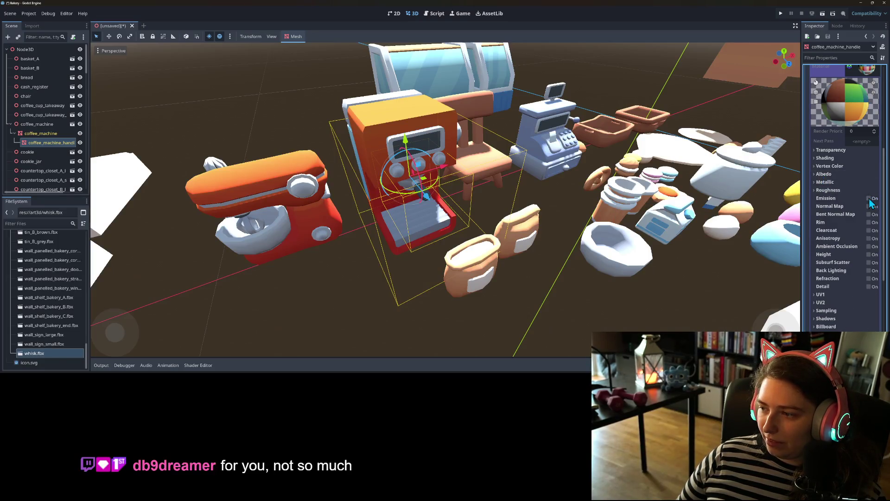
Review the material's Albedo settings, collapse the material, and reselect the coffee machine
scroll(743, 220, down, 5)
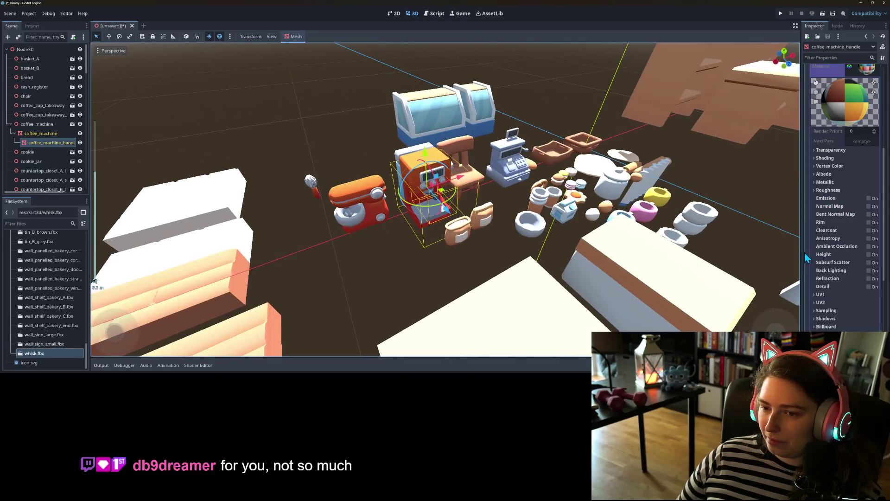
scroll(789, 254, up, 5)
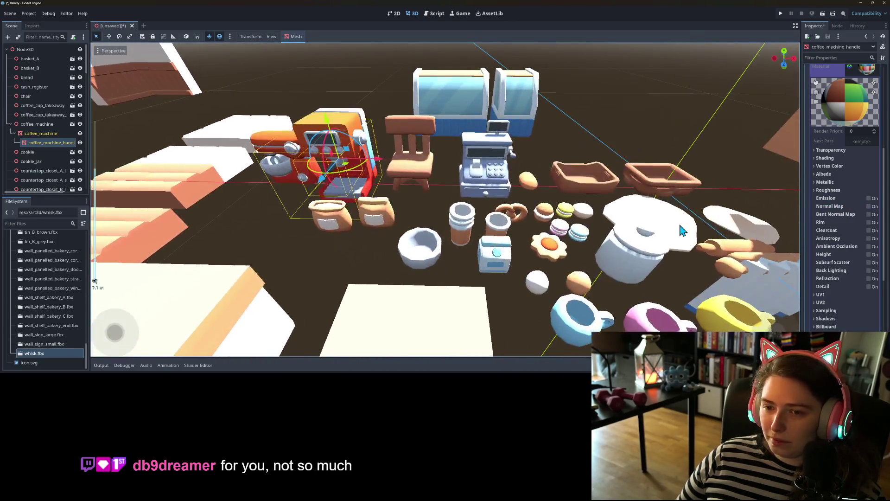
click(830, 174)
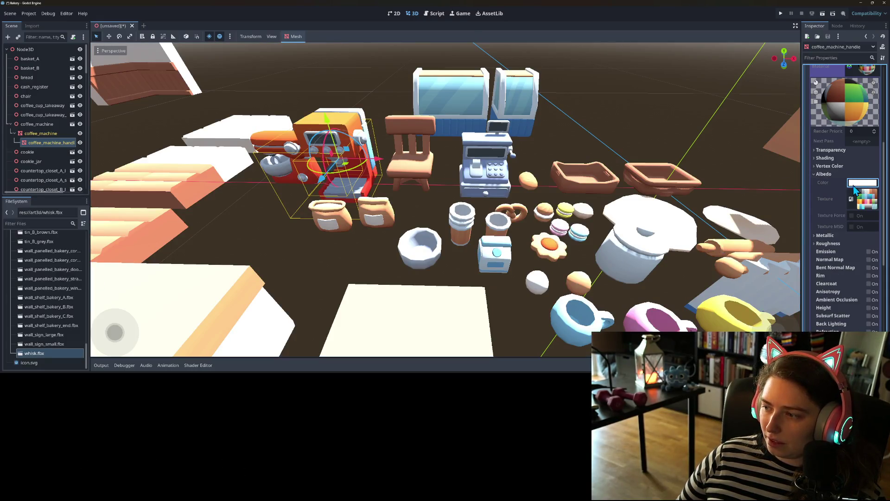
scroll(856, 302, down, 3)
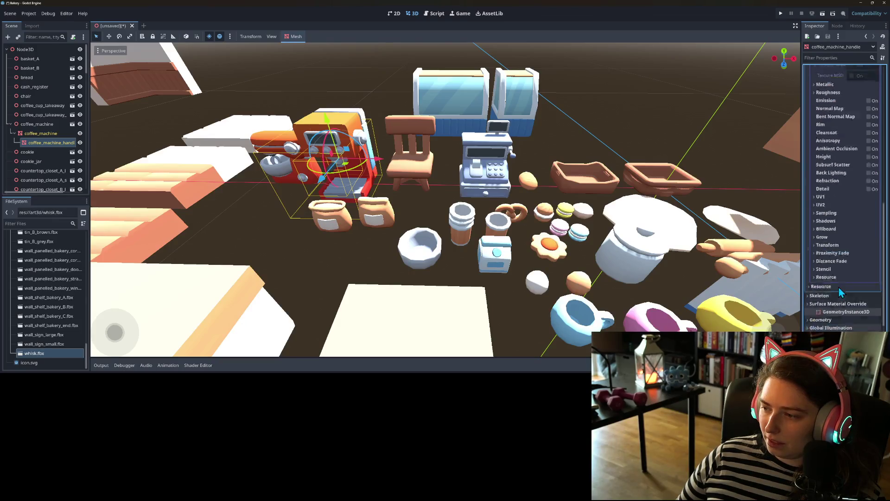
scroll(839, 290, up, 10)
click(868, 256)
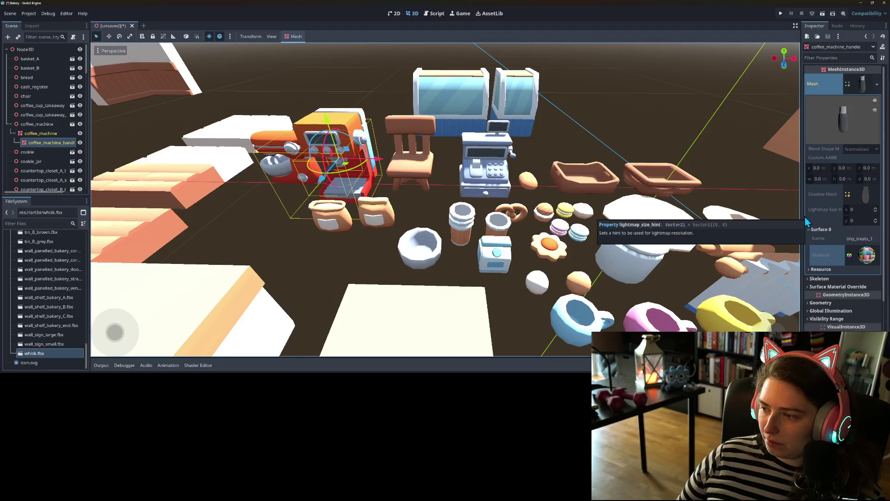
click(343, 129)
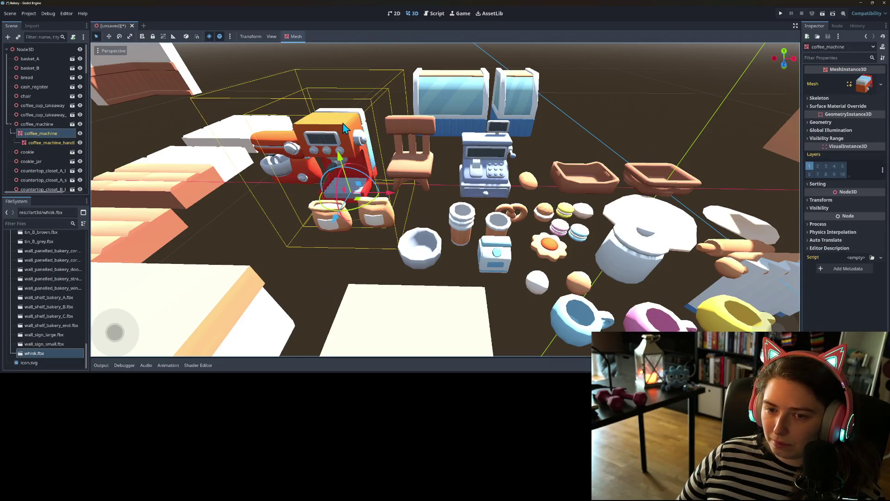
Put a new, unique StandardMaterial3D in the coffee machine's surface material override slot 0
click(866, 107)
click(866, 107)
click(881, 84)
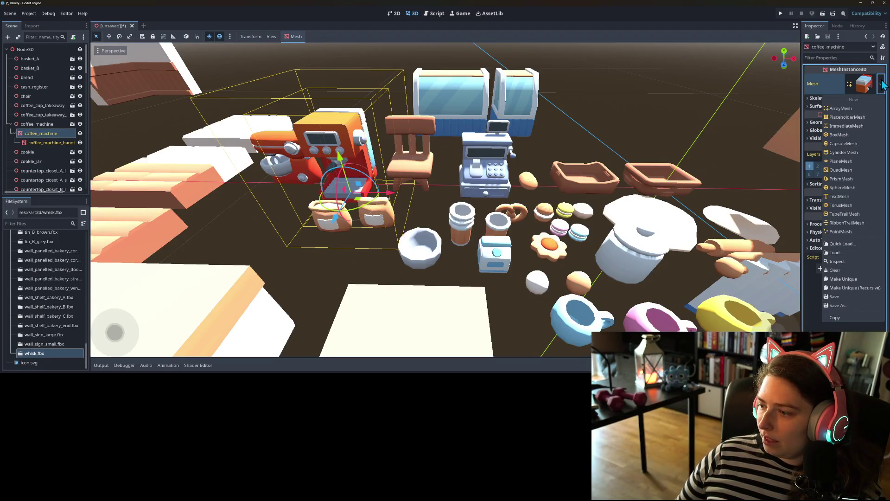
click(882, 83)
click(861, 106)
click(881, 116)
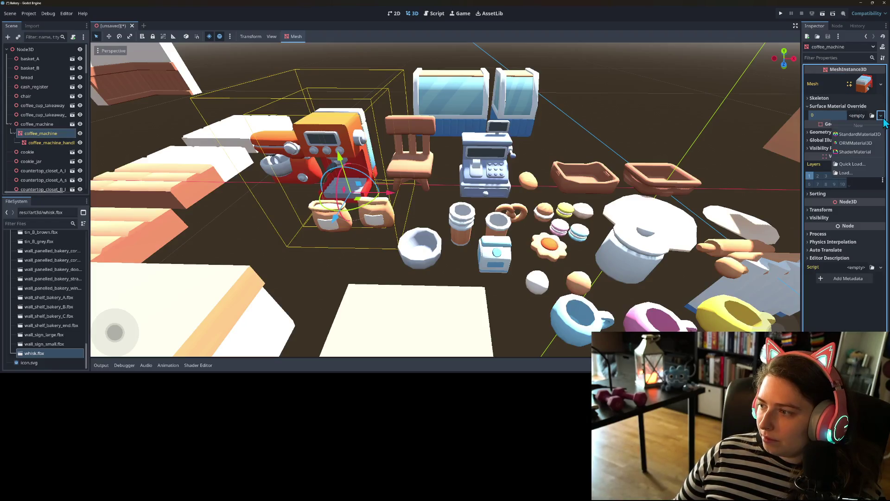
click(863, 134)
click(881, 120)
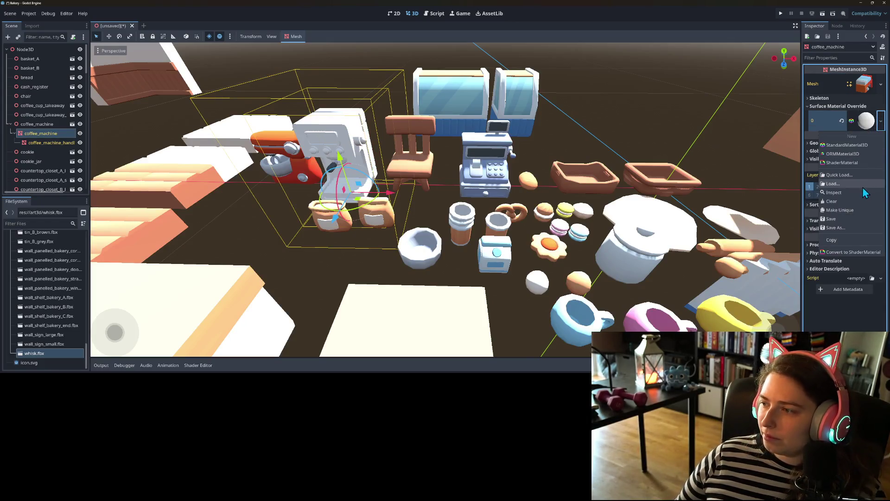
click(848, 210)
Quick-load the colourful tiny_treats palette texture as the new material's albedo texture
click(865, 123)
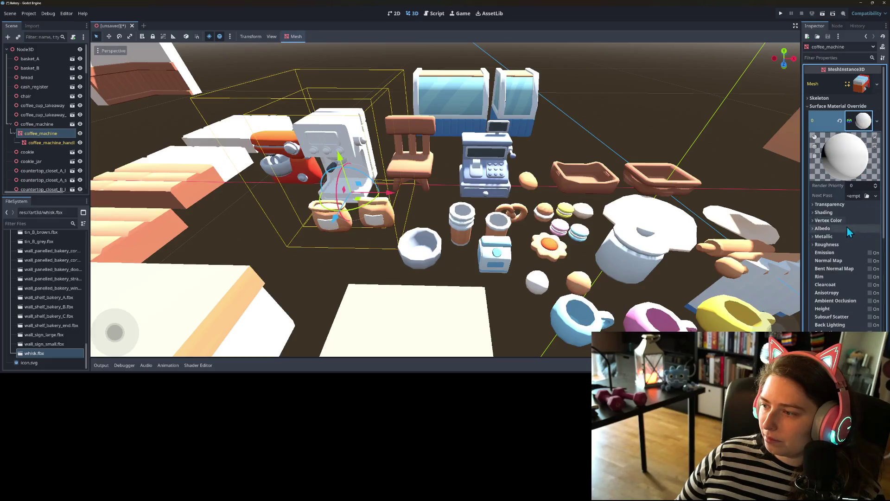
click(830, 230)
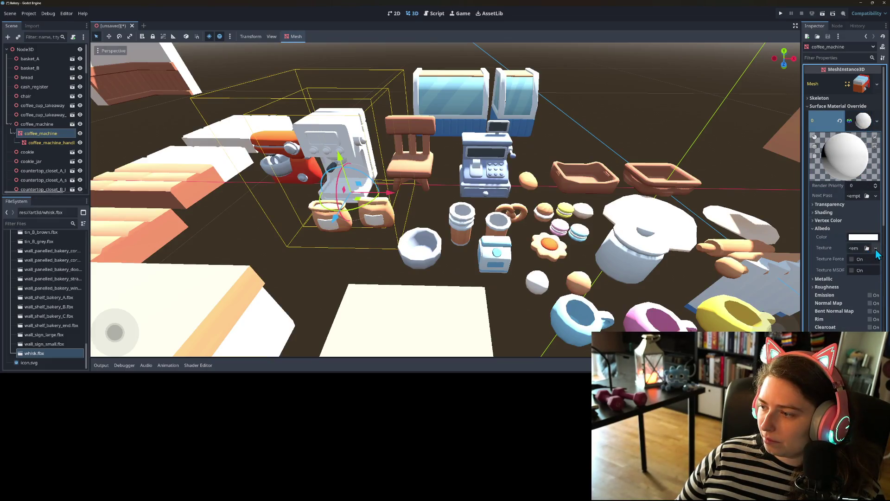
click(876, 249)
click(839, 175)
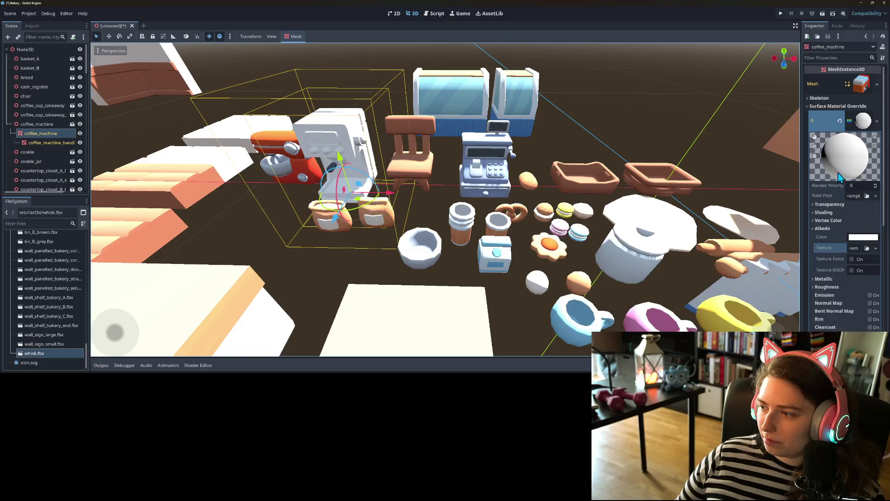
click(871, 248)
double_click(427, 119)
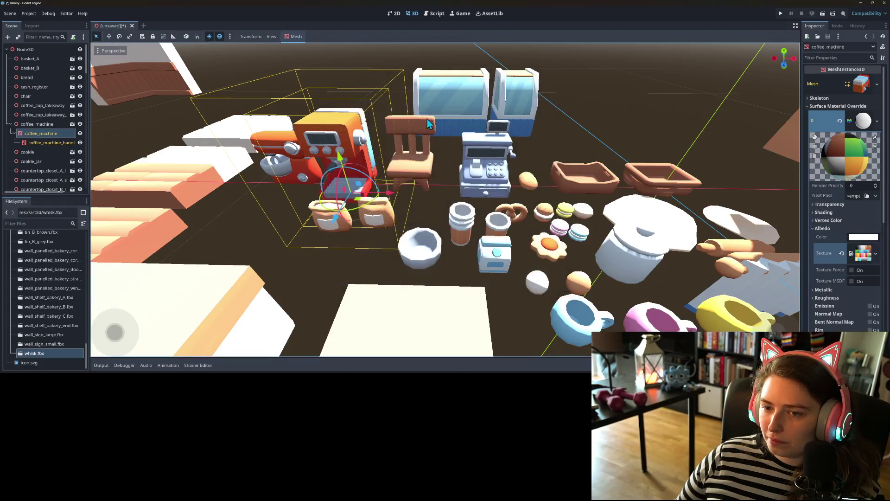
key(f)
scroll(432, 215, up, 5)
scroll(459, 216, down, 3)
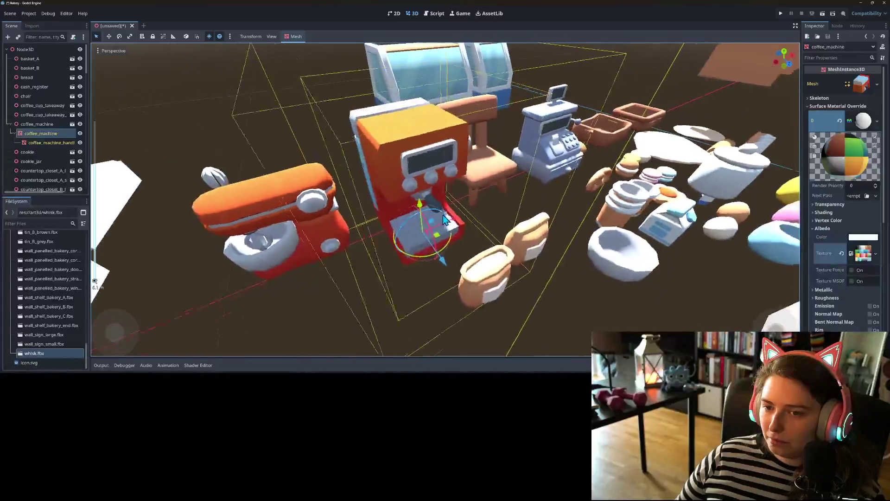
click(825, 213)
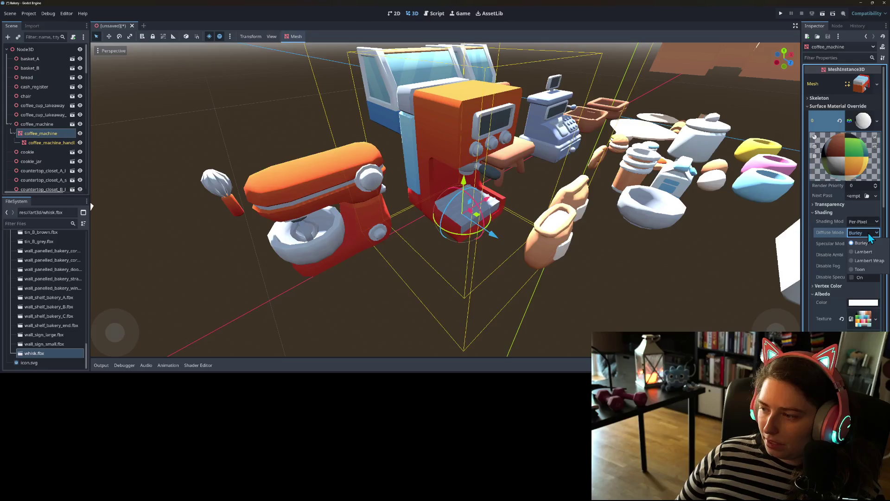
Set the override material's diffuse mode and specular mode both to Toon
click(865, 269)
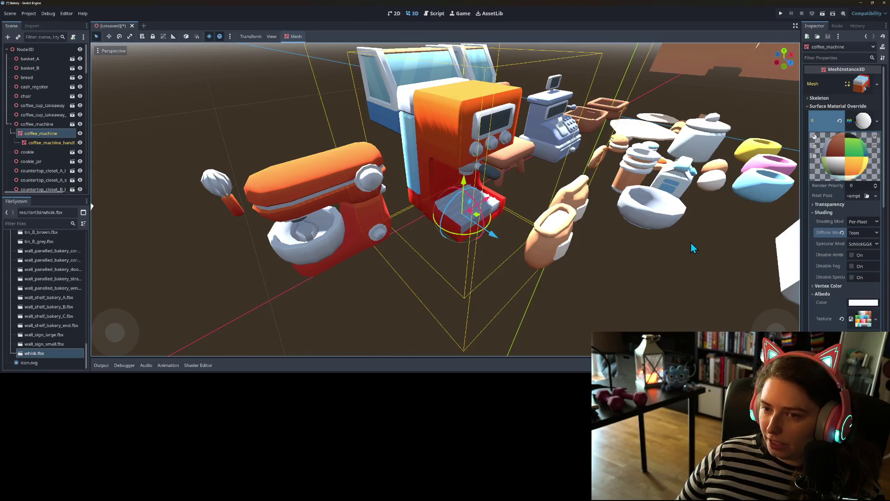
scroll(691, 242, up, 2)
click(862, 246)
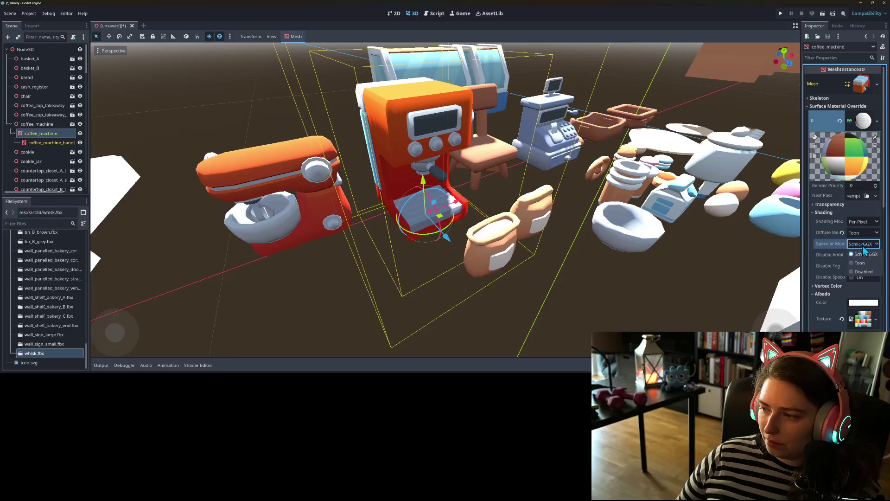
click(865, 263)
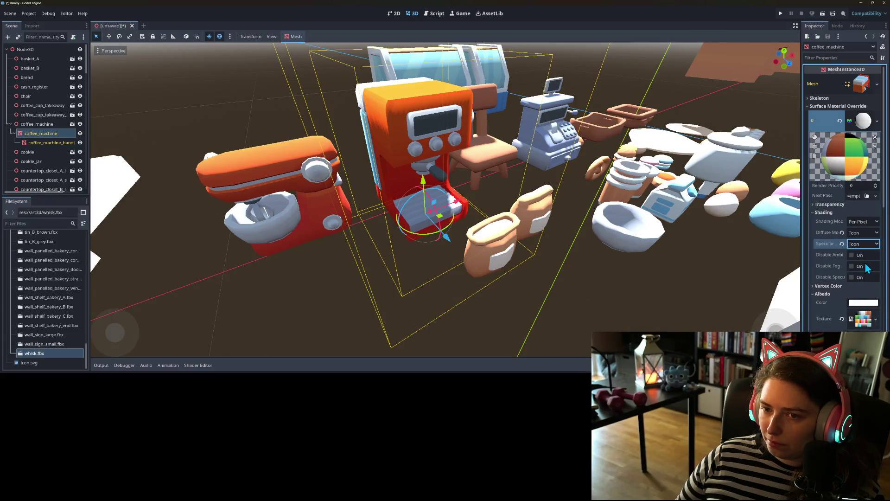
Switch the material's shading mode to Per-Vertex and inspect the coffee machine close up
scroll(708, 223, up, 2)
scroll(708, 223, up, 3)
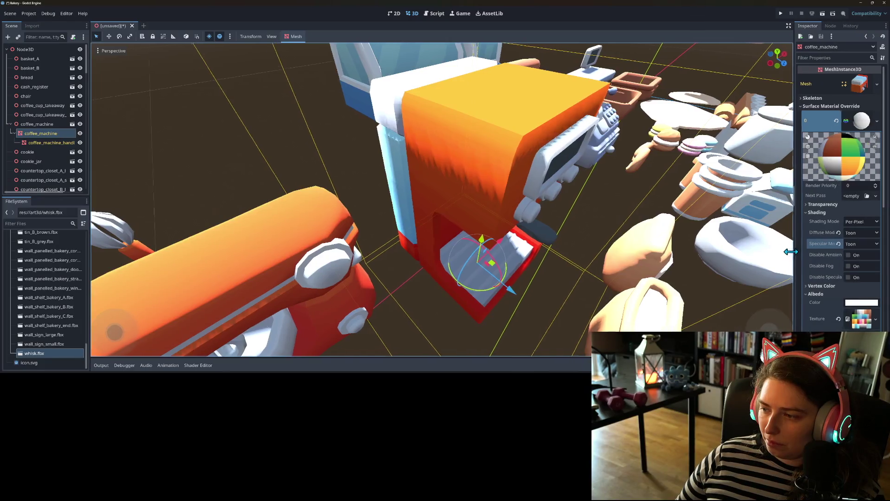
drag(803, 251, 750, 251)
click(847, 219)
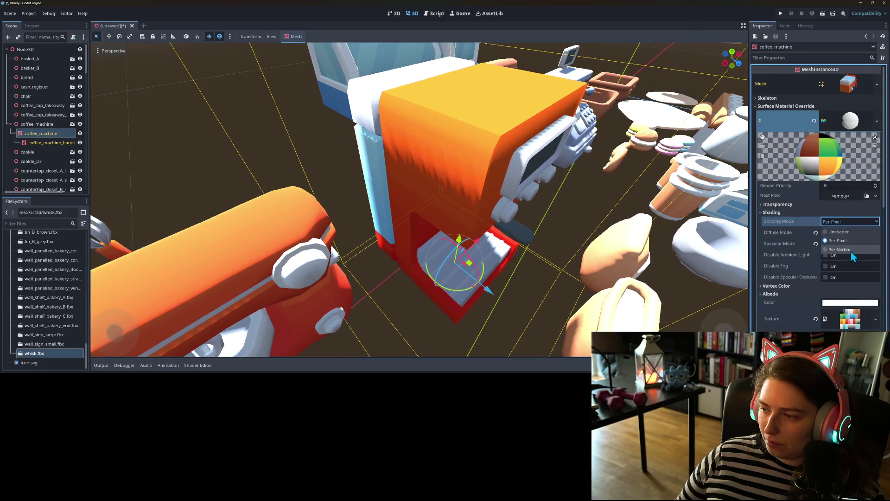
click(826, 252)
scroll(603, 239, down, 5)
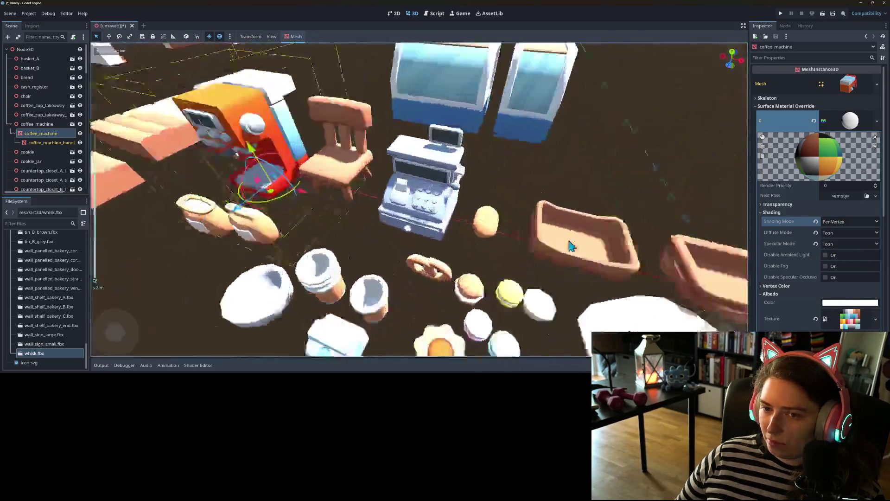
key(f)
scroll(549, 224, up, 3)
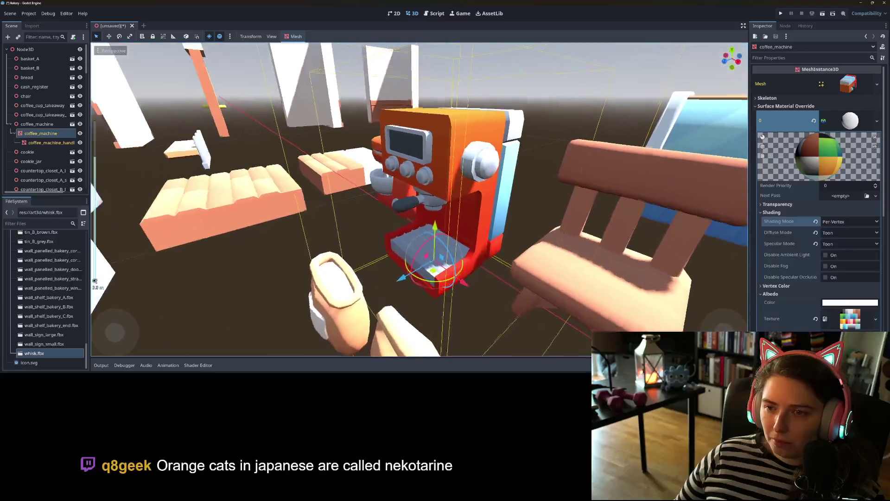
mouse_move(561, 237)
mouse_down()
mouse_move(653, 236)
mouse_move(552, 228)
mouse_up()
scroll(651, 239, up, 3)
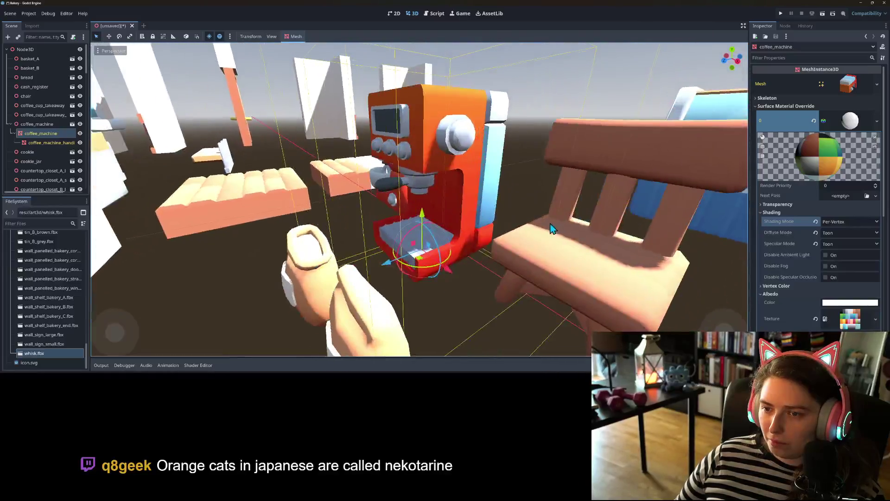
scroll(544, 224, up, 5)
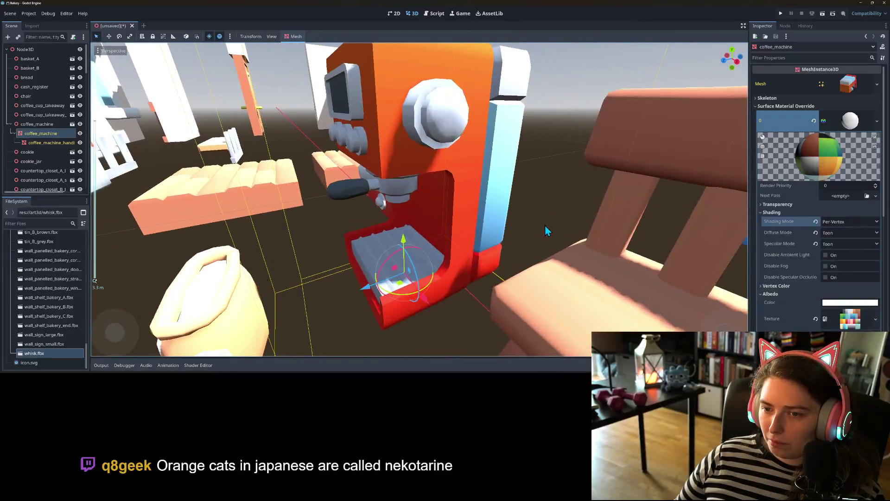
Expand Roughness and Metallic, leave Specular at 0.5, and reset Shading Mode to Per-Pixel
scroll(818, 209, down, 3)
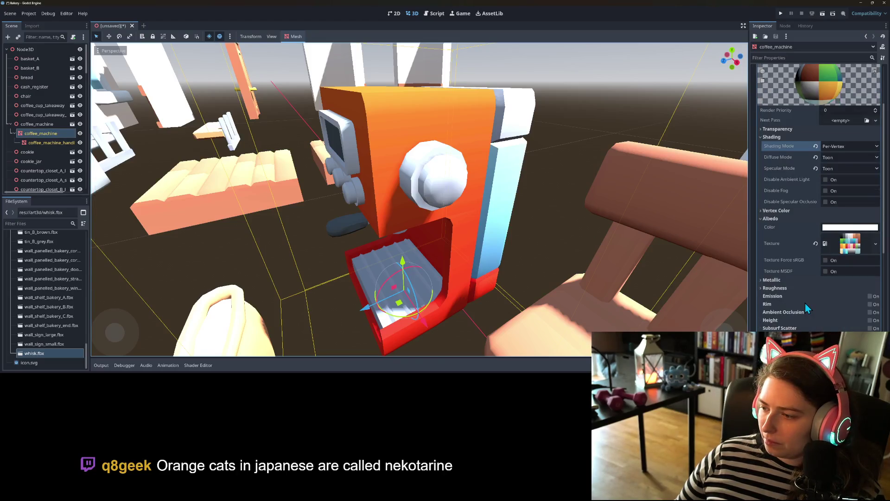
click(789, 288)
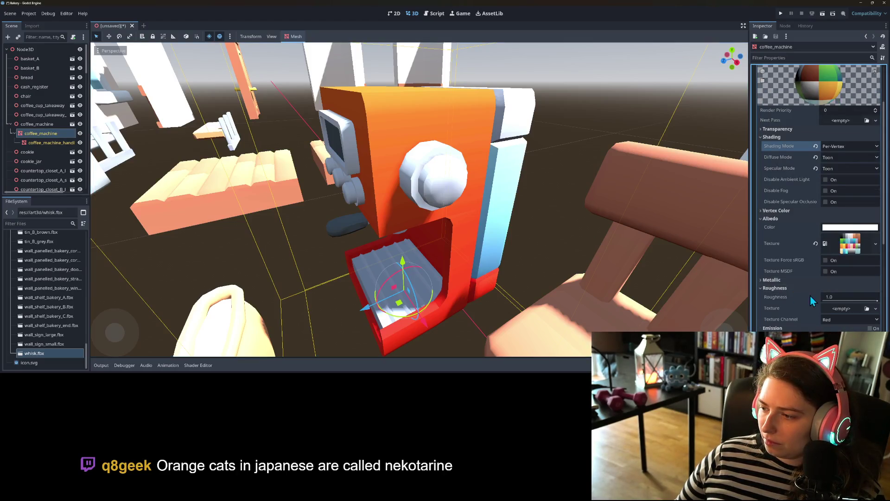
click(778, 281)
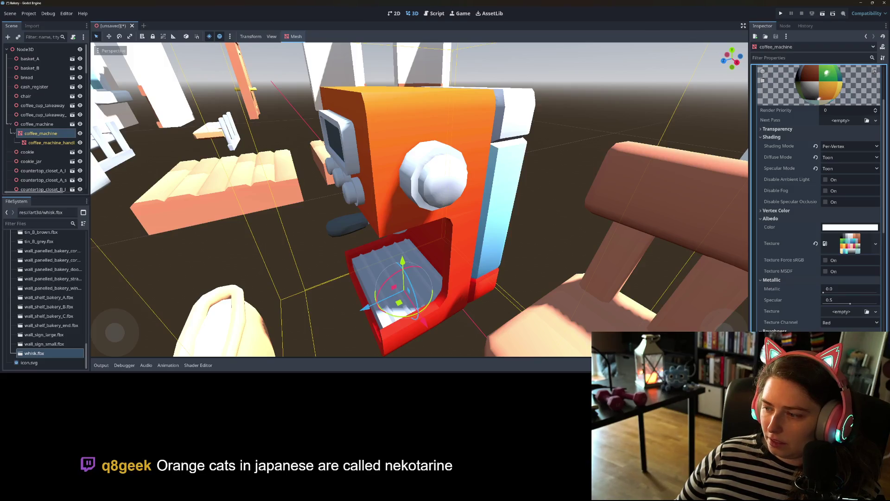
scroll(593, 284, up, 5)
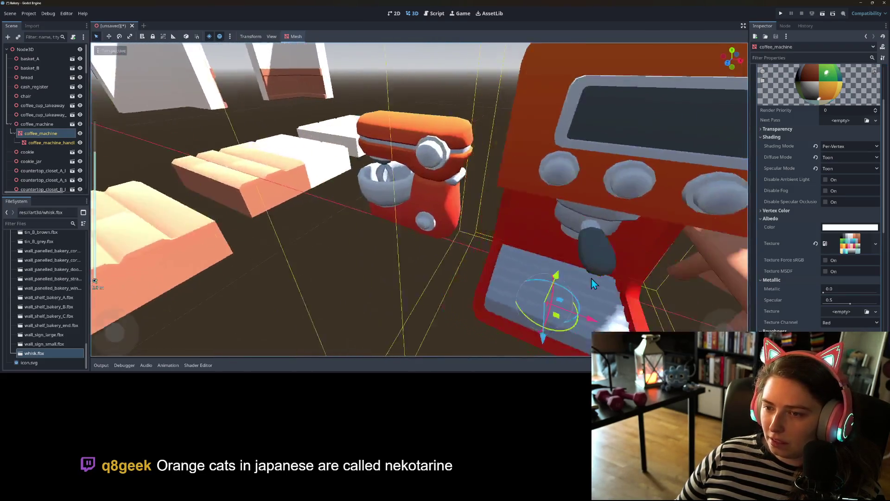
scroll(594, 284, down, 8)
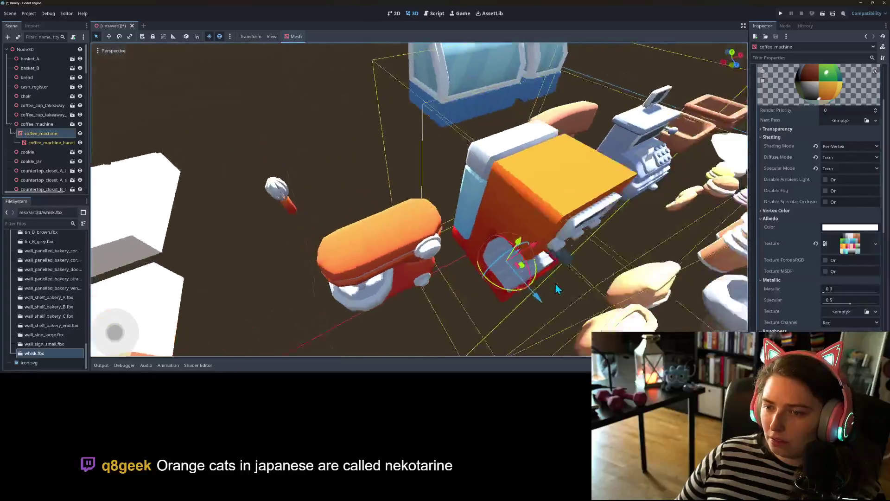
scroll(557, 288, up, 4)
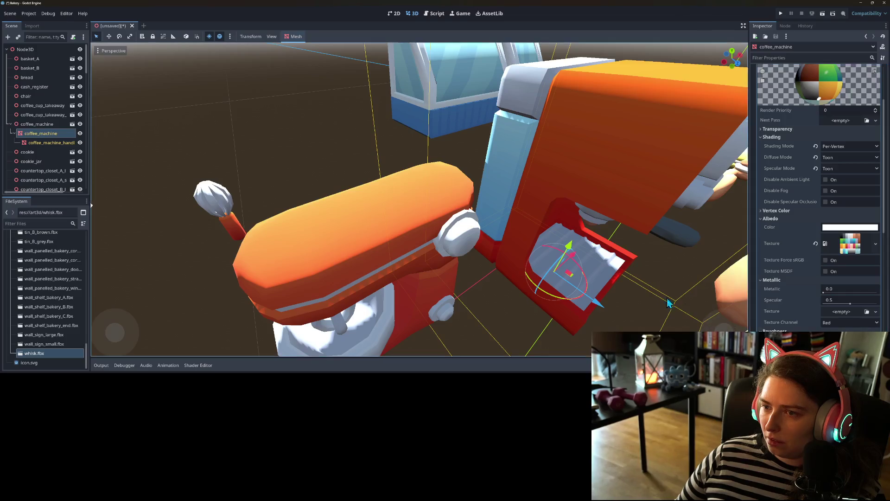
scroll(628, 285, down, 4)
scroll(637, 287, up, 3)
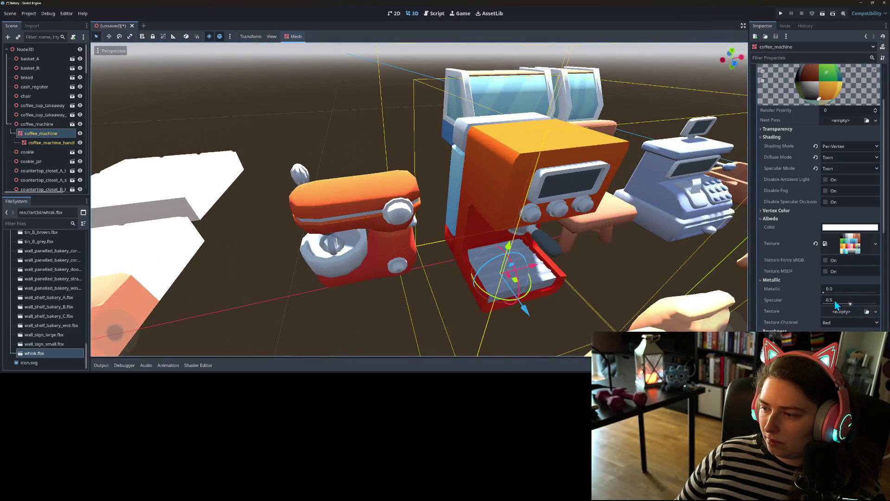
drag(849, 304, 885, 312)
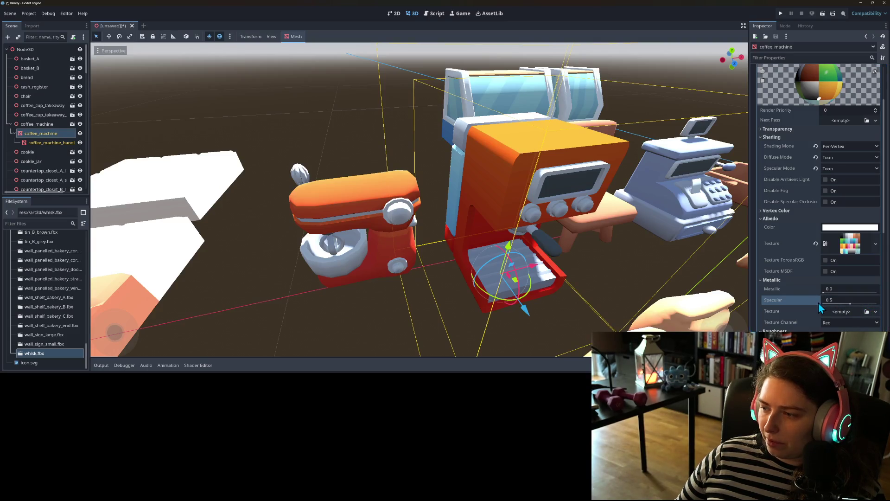
scroll(819, 302, up, 2)
click(816, 184)
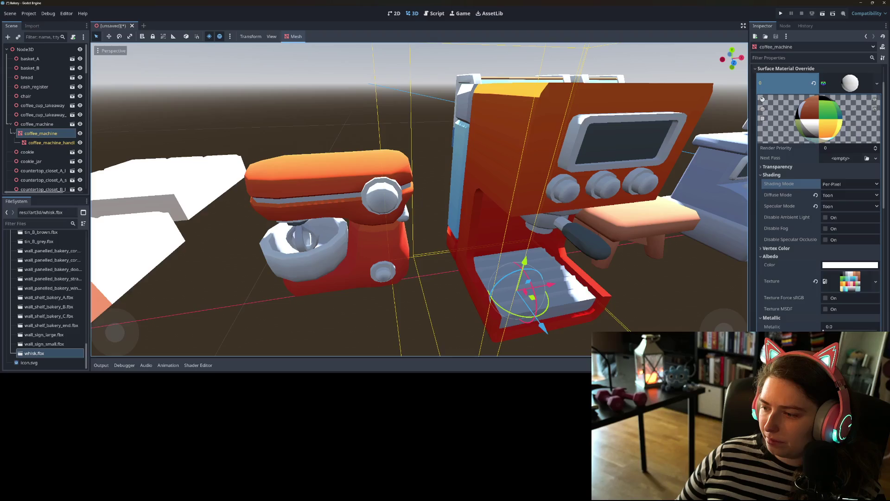
Lower the coffee machine material's roughness from 1 to 0.0, checking it from the side
scroll(819, 209, down, 2)
click(772, 280)
mouse_move(876, 302)
mouse_down()
mouse_move(831, 301)
mouse_move(880, 315)
mouse_move(844, 313)
mouse_up()
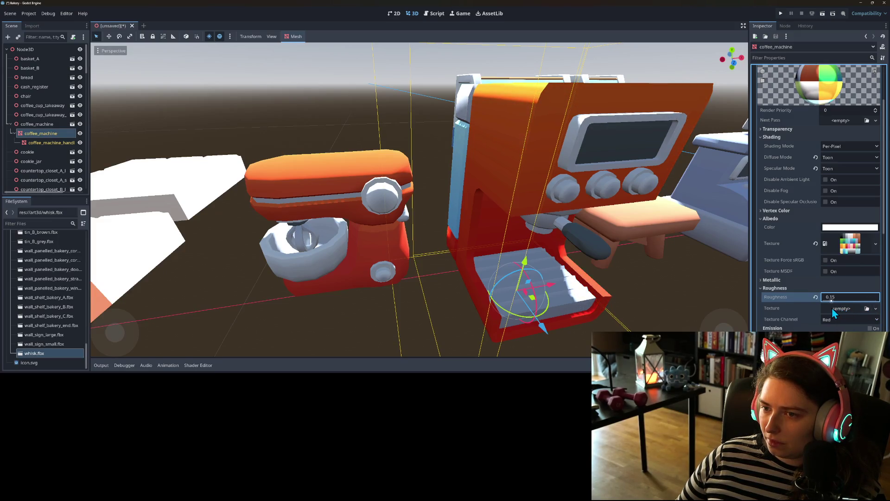
scroll(664, 271, up, 5)
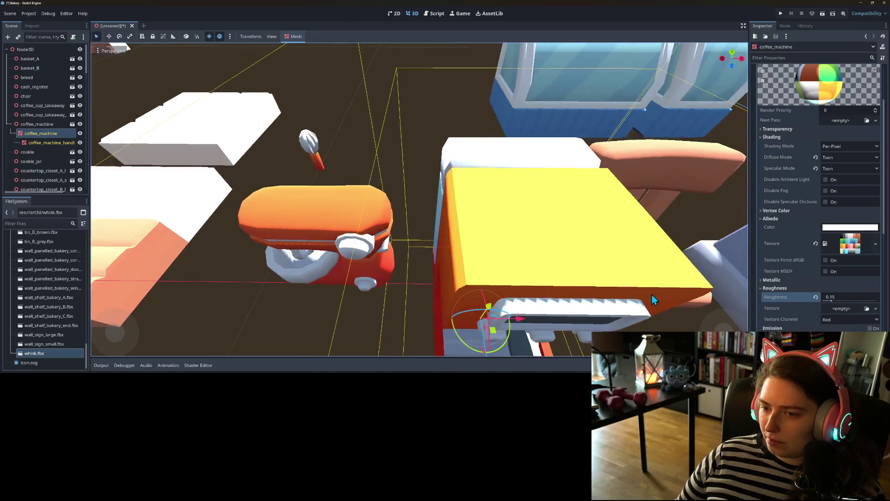
drag(638, 293, 669, 287)
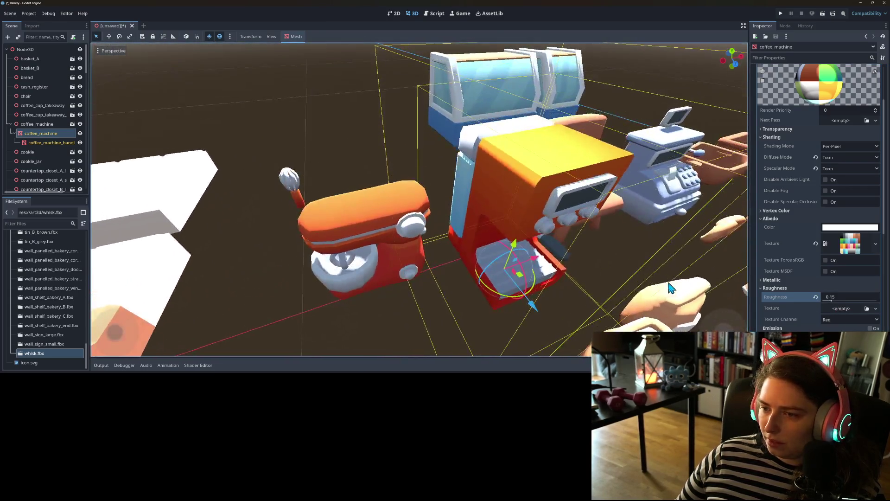
drag(831, 300, 831, 302)
text(0)
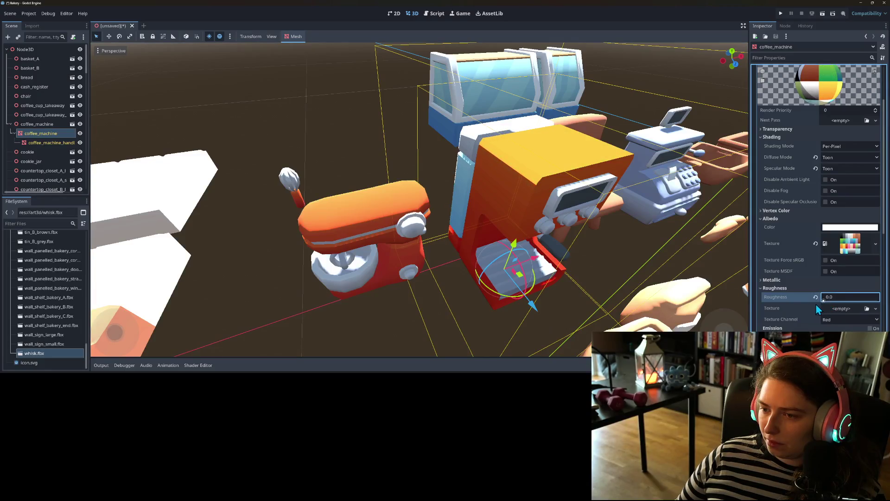
mouse_move(549, 227)
mouse_down()
mouse_move(617, 228)
mouse_move(580, 249)
mouse_move(545, 245)
mouse_move(607, 232)
mouse_move(672, 253)
mouse_move(708, 234)
mouse_move(493, 248)
mouse_move(461, 240)
mouse_move(538, 245)
mouse_move(458, 255)
mouse_move(625, 263)
mouse_up()
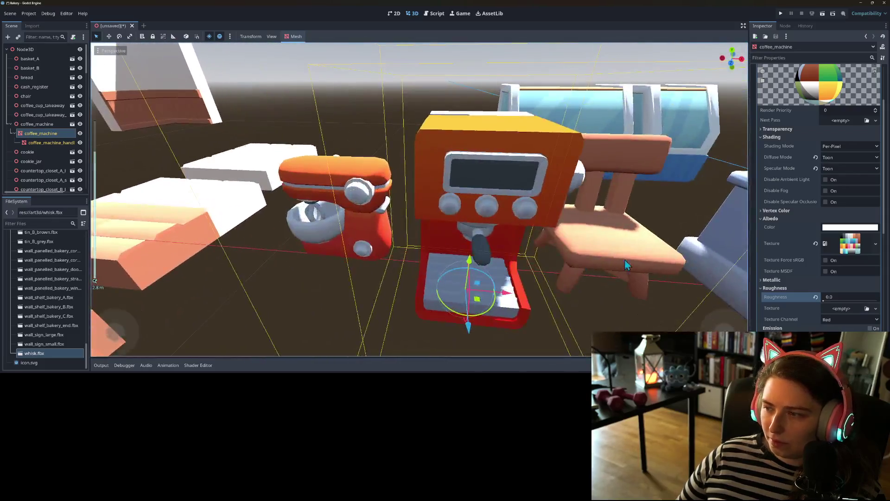
Set the material's shading mode to Unshaded and look at the coffee machine
click(841, 146)
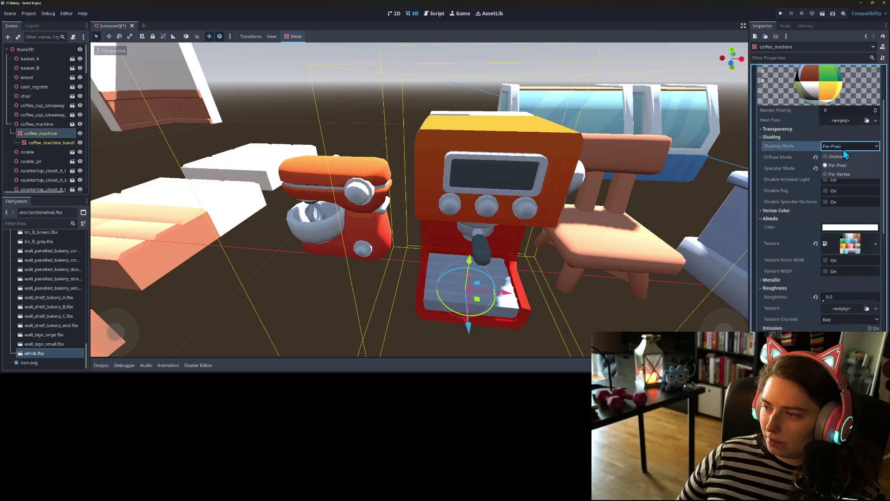
click(840, 157)
mouse_move(547, 260)
mouse_down()
mouse_move(601, 267)
mouse_move(507, 254)
mouse_move(536, 252)
mouse_move(584, 269)
mouse_up()
Revert surface material override slot 0 to <empty> so the original material returns
scroll(505, 256, down, 3)
scroll(584, 269, up, 3)
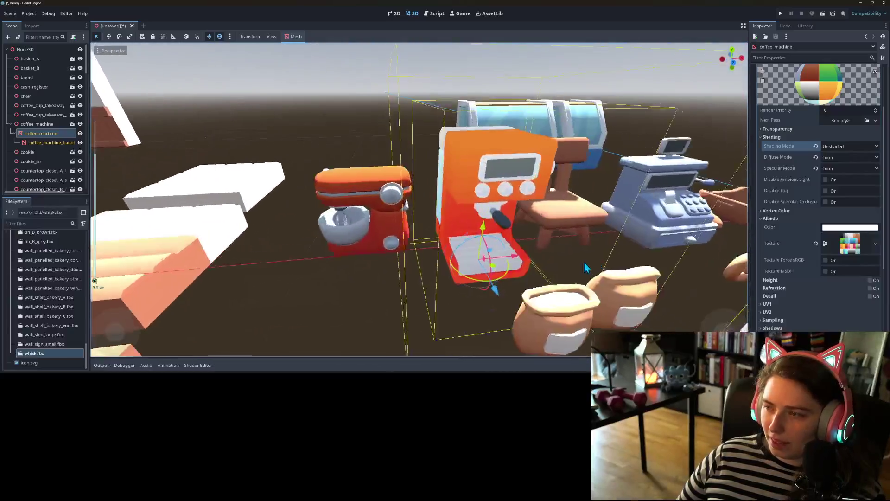
scroll(853, 147, up, 3)
click(814, 121)
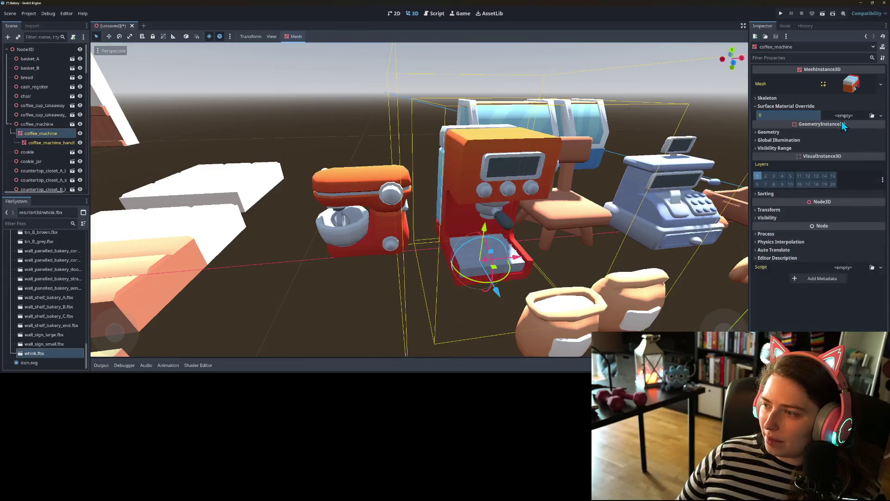
scroll(483, 290, down, 12)
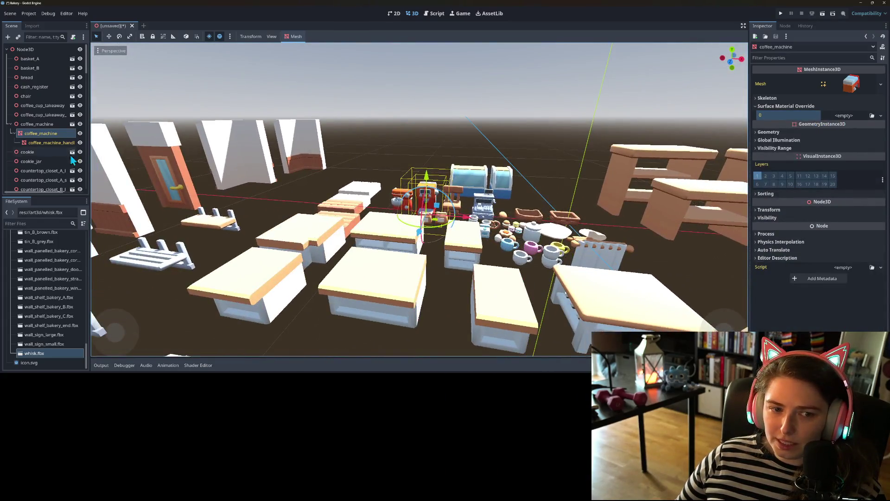
Uncheck Editable Children on coffee_machine and confirm reverting its handle and mesh children
right_click(49, 124)
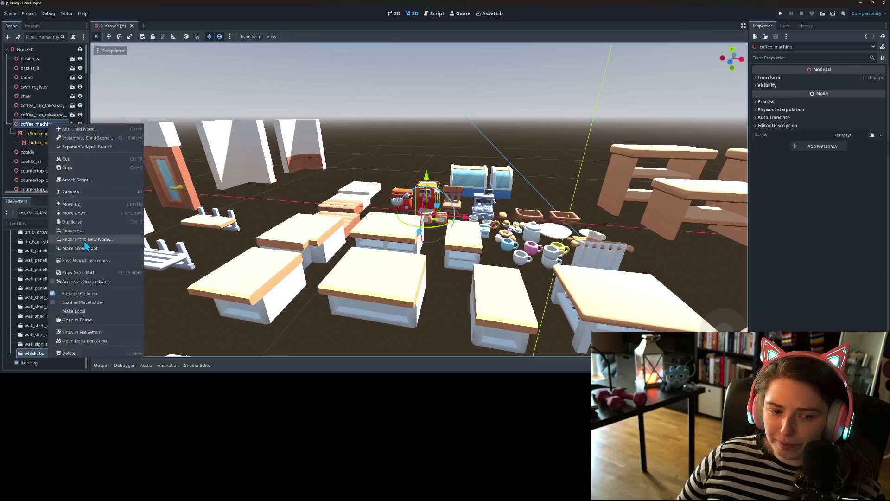
click(93, 307)
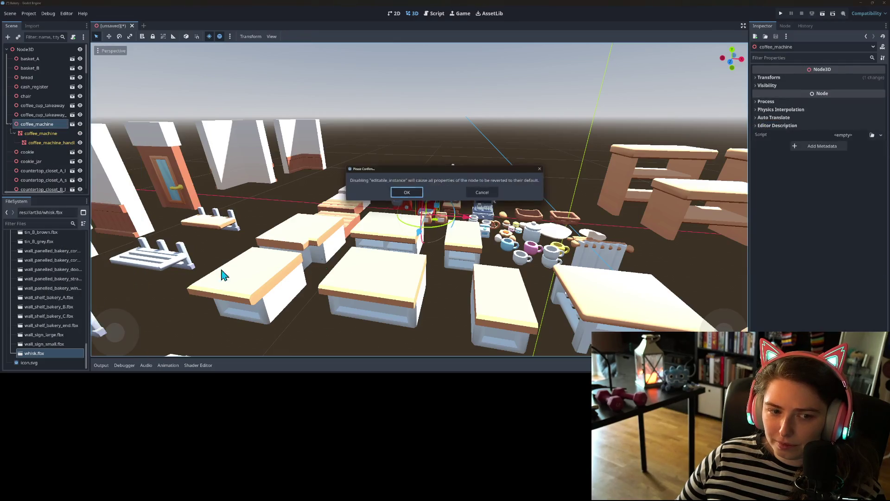
click(399, 194)
scroll(474, 264, up, 6)
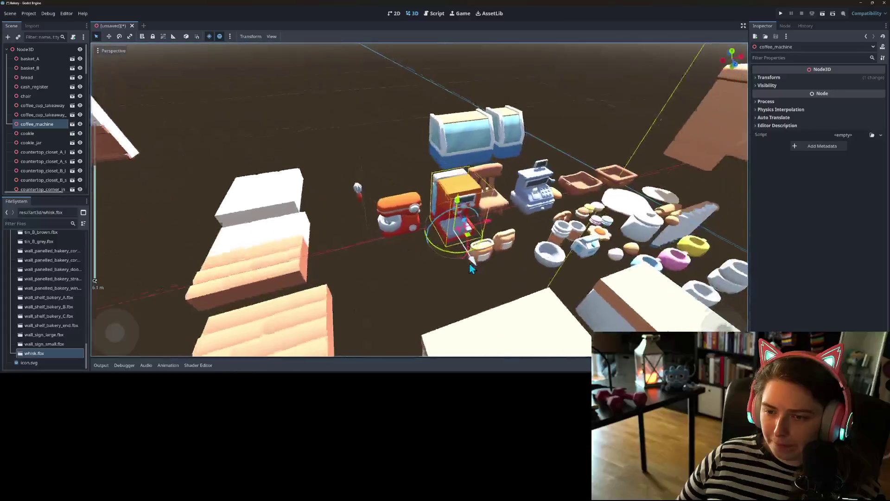
scroll(473, 265, down, 6)
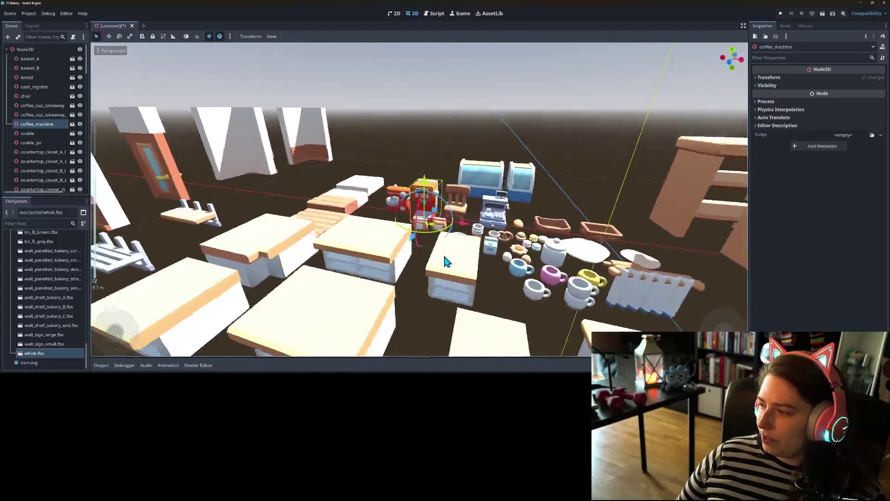
scroll(457, 262, up, 4)
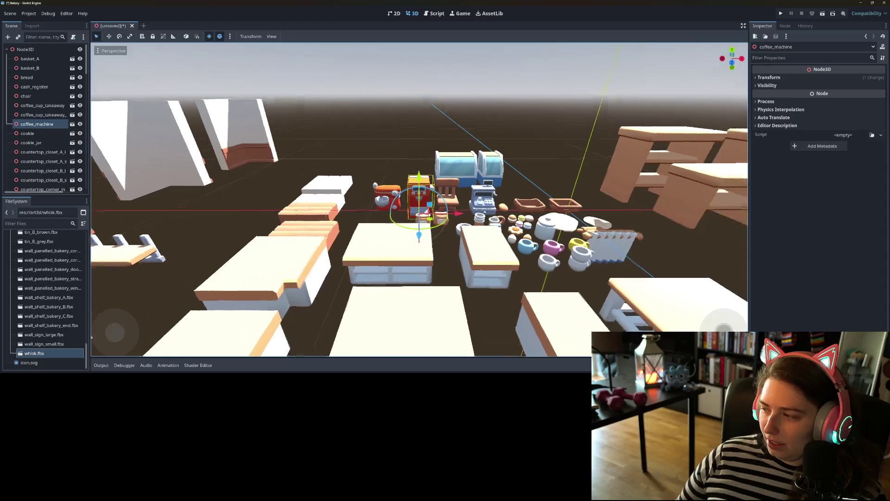
scroll(468, 274, up, 5)
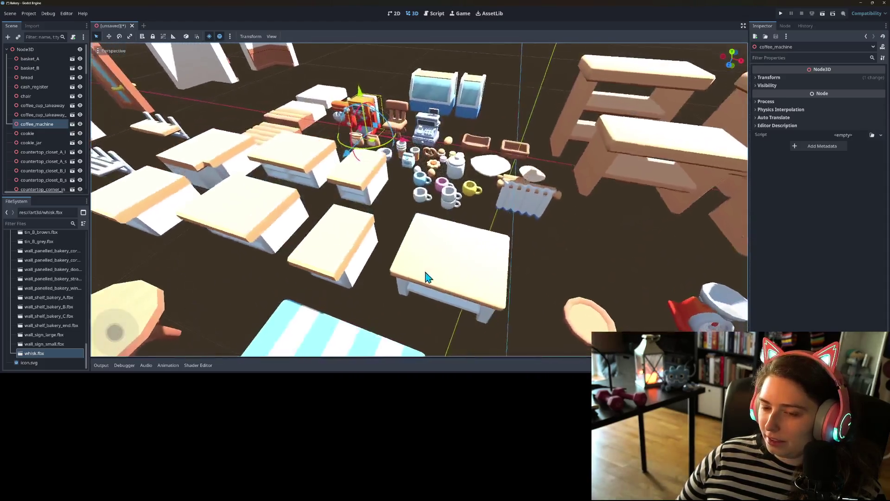
drag(427, 277, 470, 265)
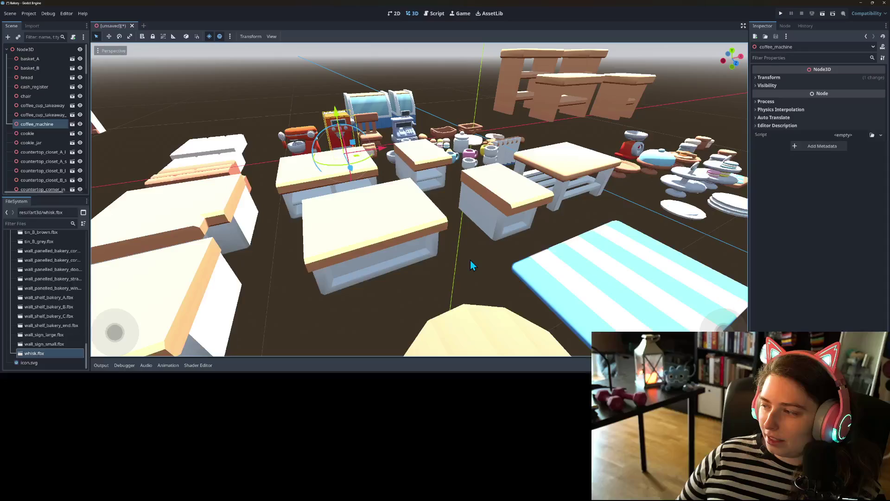
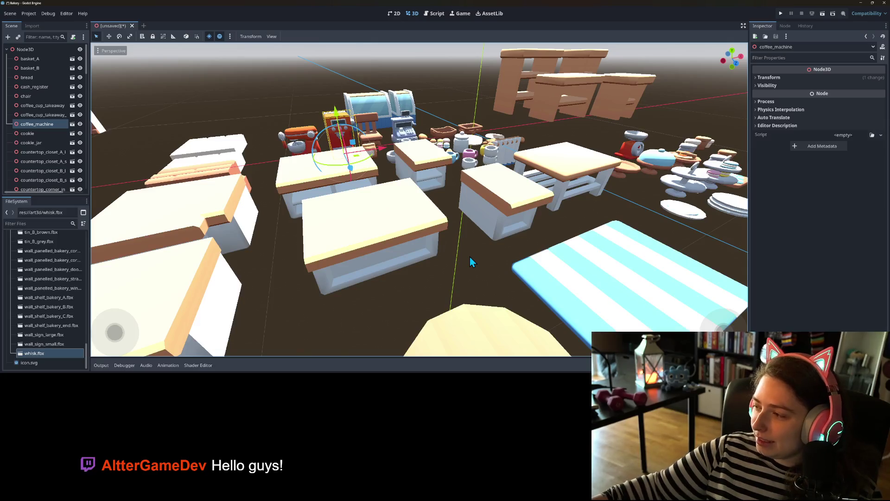
Orbit and zoom the viewport to survey the bakery props, ending with the striped rug in front
scroll(517, 211, down, 5)
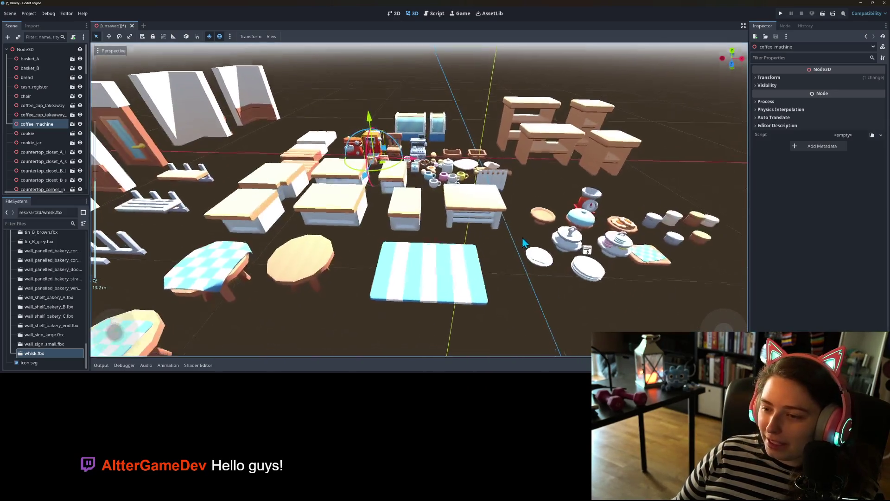
scroll(523, 242, down, 3)
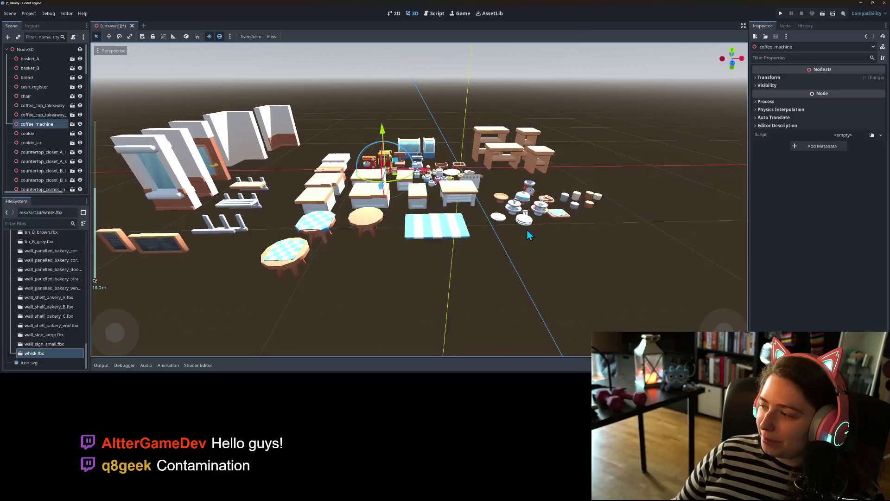
scroll(535, 231, up, 3)
mouse_move(538, 234)
mouse_down()
mouse_move(497, 262)
mouse_move(562, 249)
mouse_move(584, 262)
mouse_move(547, 274)
mouse_move(445, 271)
mouse_up()
scroll(585, 263, down, 3)
scroll(515, 268, up, 2)
scroll(502, 264, down, 3)
scroll(484, 269, up, 3)
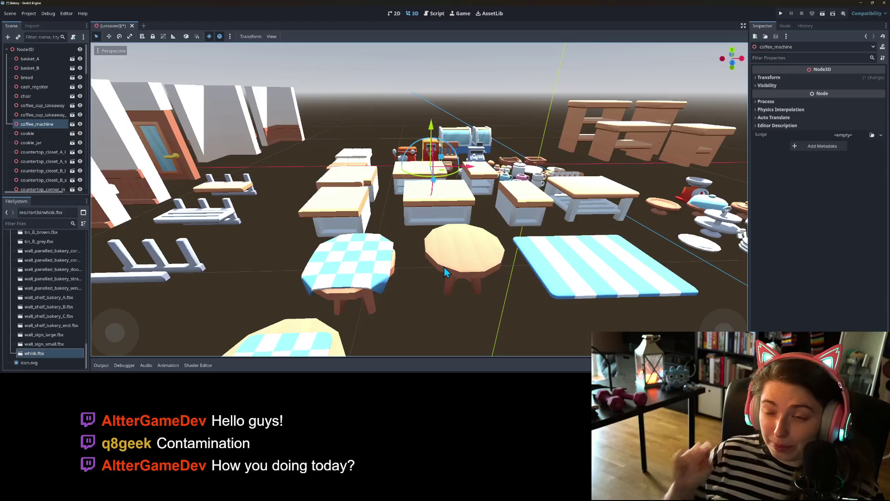
mouse_move(483, 238)
mouse_down()
mouse_move(451, 235)
mouse_move(393, 258)
mouse_move(479, 254)
mouse_move(482, 244)
mouse_move(431, 238)
mouse_move(423, 248)
mouse_move(463, 254)
mouse_up()
scroll(471, 261, up, 8)
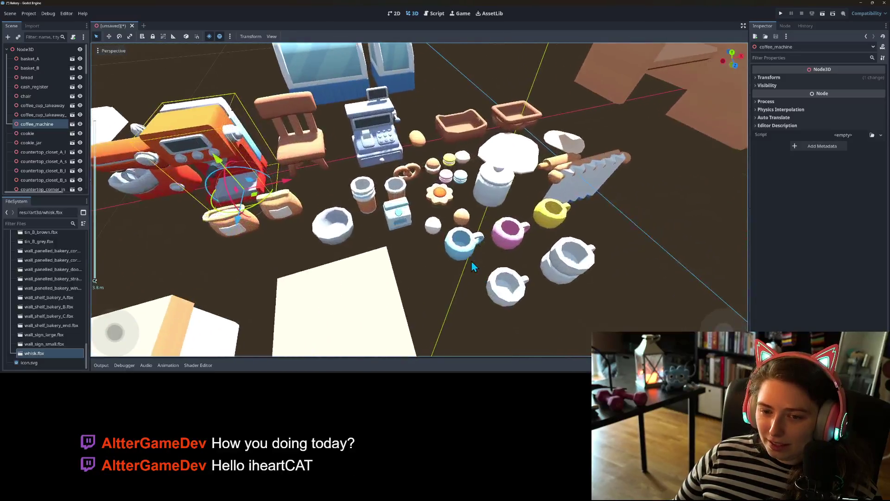
scroll(472, 262, down, 4)
mouse_move(485, 283)
mouse_down()
mouse_move(520, 312)
mouse_move(496, 285)
mouse_up()
scroll(503, 284, up, 4)
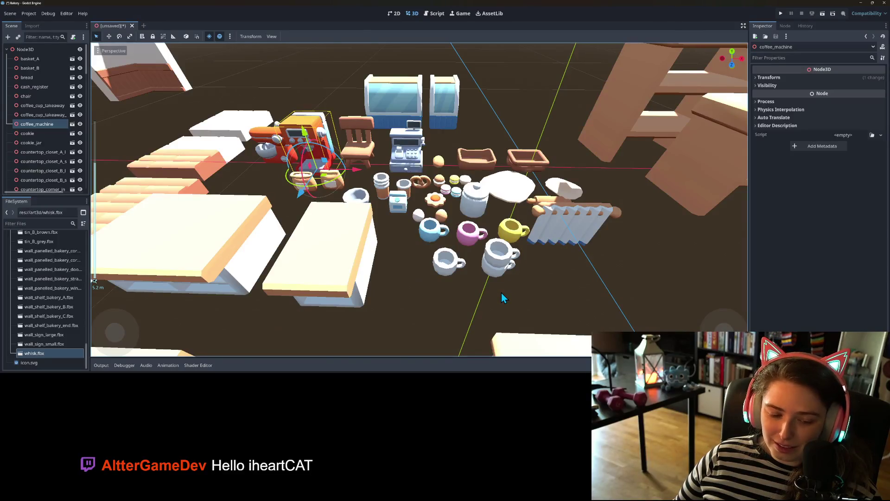
mouse_move(501, 297)
mouse_down()
mouse_move(477, 272)
mouse_move(491, 267)
mouse_move(443, 282)
mouse_move(451, 279)
mouse_up()
scroll(500, 297, down, 5)
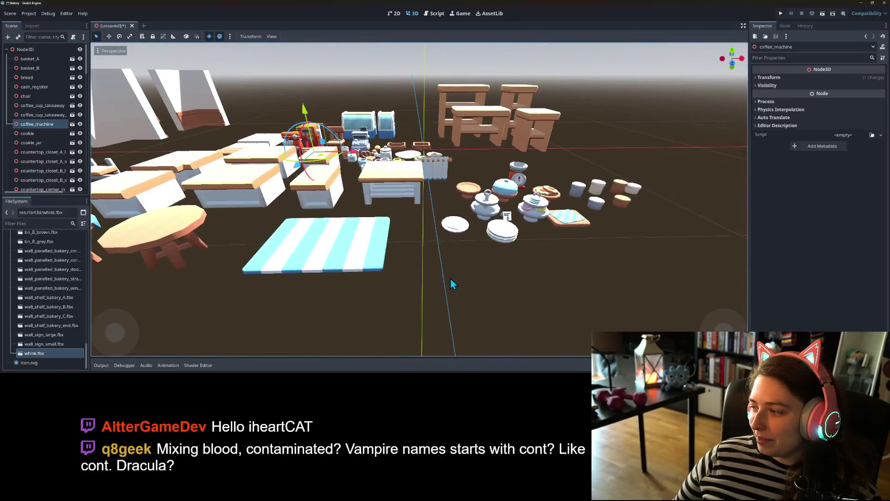
scroll(436, 282, up, 6)
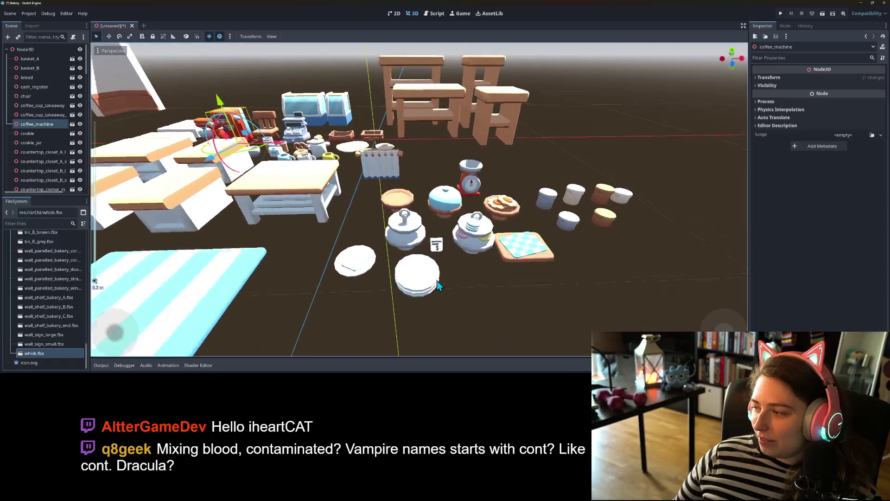
scroll(438, 285, down, 4)
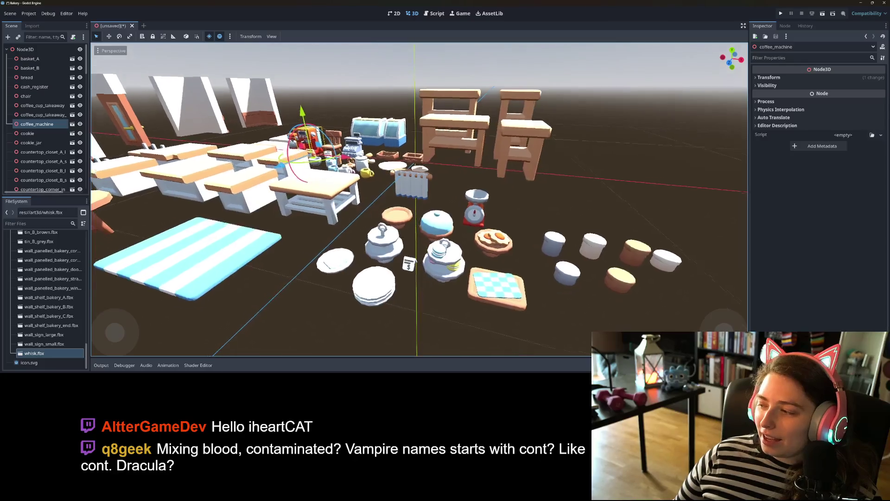
scroll(424, 281, up, 3)
scroll(427, 284, up, 5)
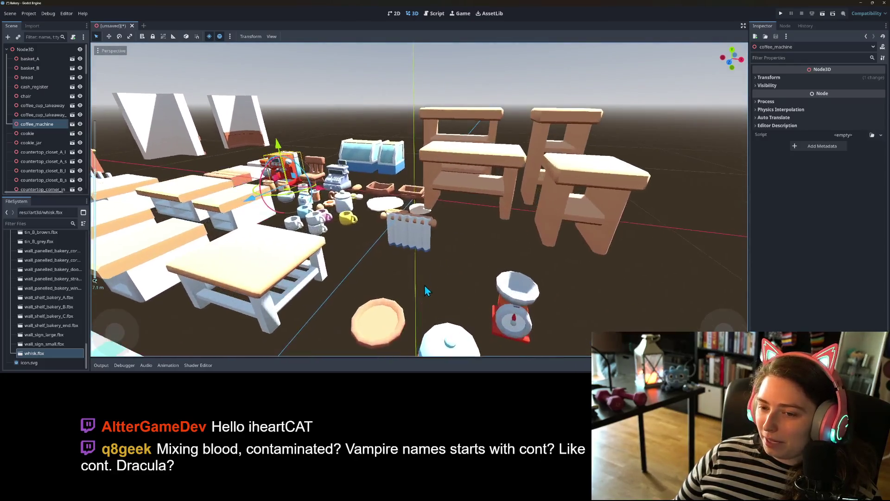
scroll(427, 288, up, 5)
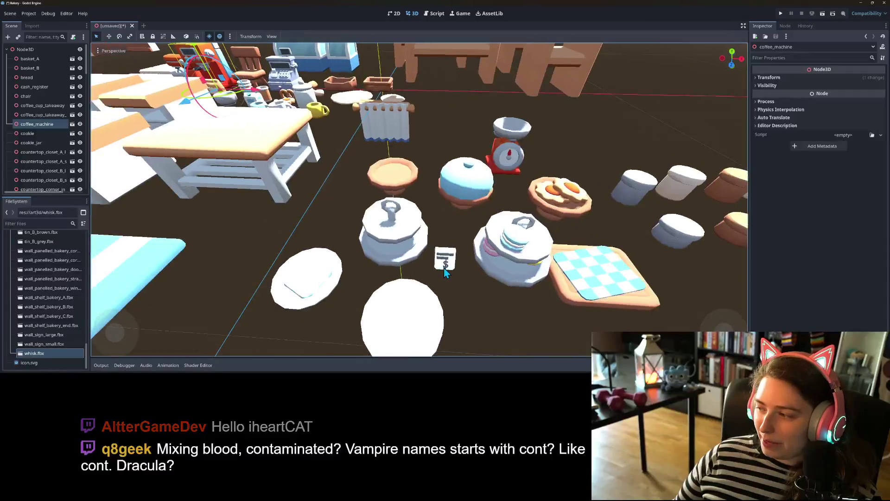
drag(446, 259, 438, 262)
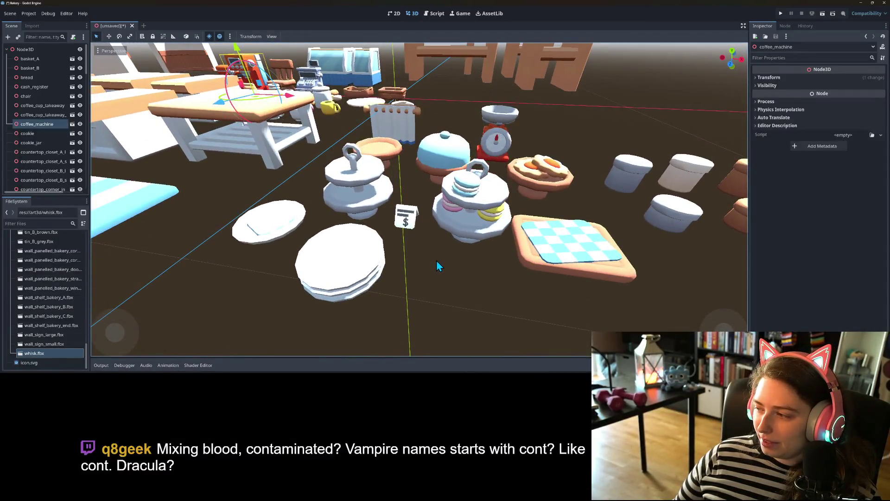
scroll(440, 255, down, 5)
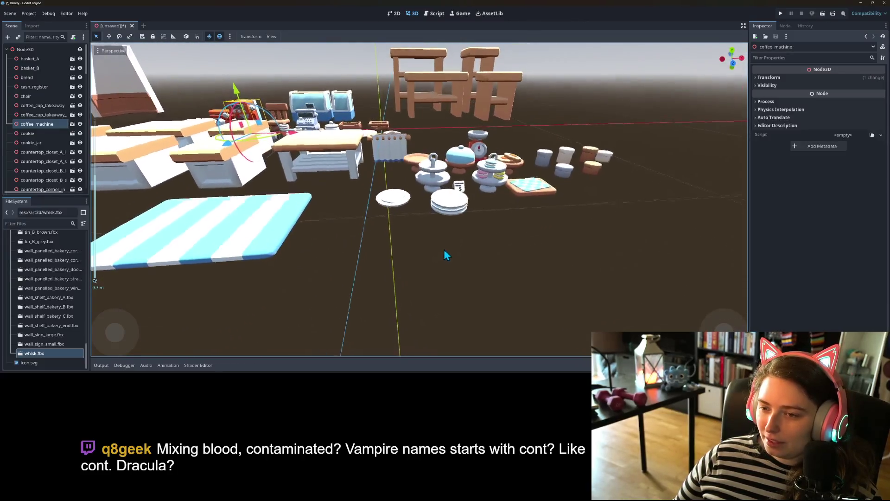
scroll(443, 249, up, 4)
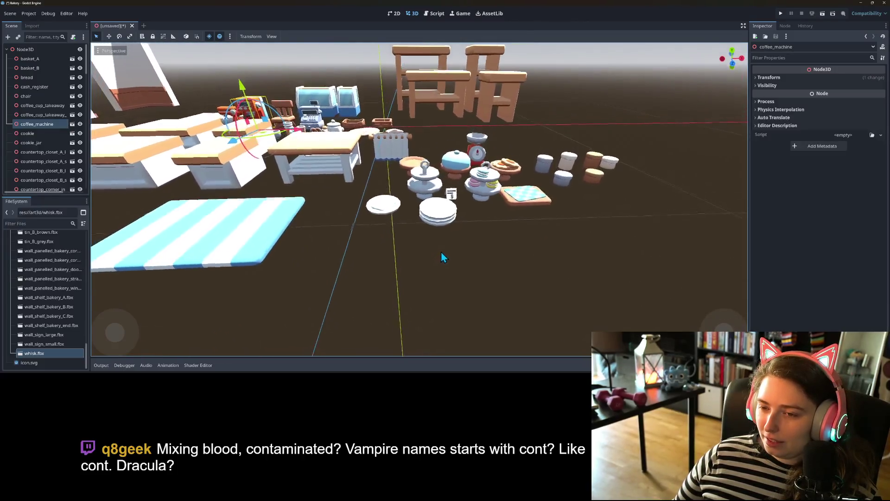
mouse_move(422, 264)
mouse_down()
mouse_move(477, 255)
mouse_move(510, 229)
mouse_up()
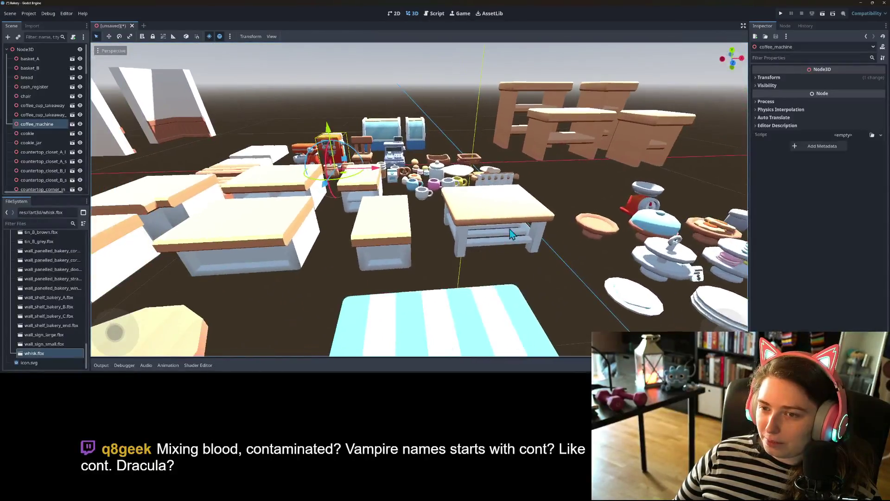
Select countertop_closet_B_large and drag it left from the shelves toward the central counters
click(584, 114)
mouse_move(583, 119)
mouse_down()
mouse_move(605, 230)
mouse_move(574, 224)
mouse_move(541, 257)
mouse_up()
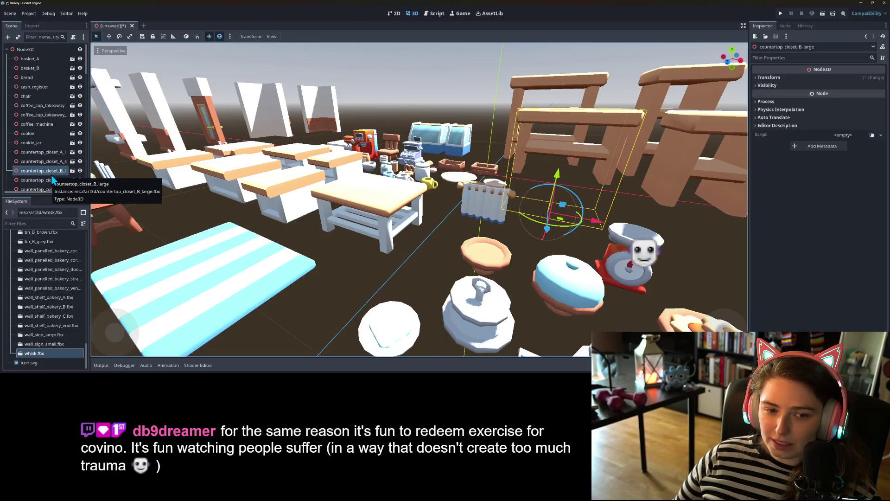
drag(315, 250, 340, 254)
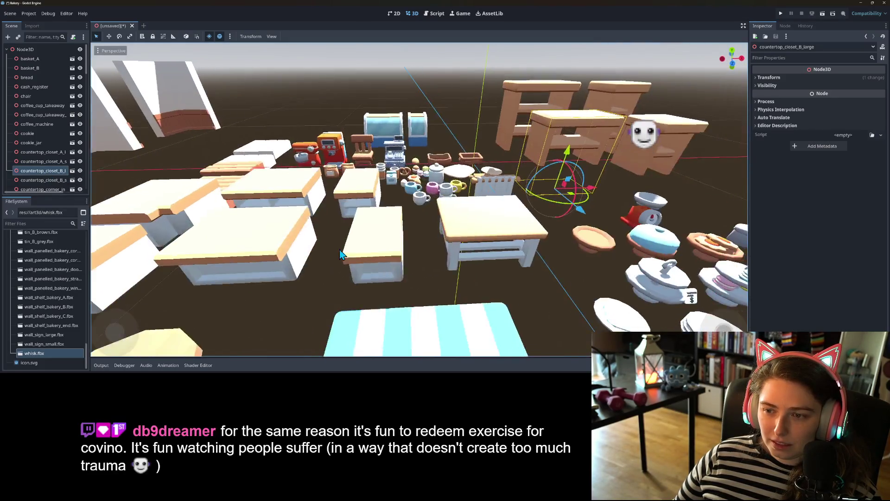
mouse_move(585, 198)
mouse_down()
mouse_move(385, 231)
mouse_move(324, 259)
mouse_move(257, 274)
mouse_move(278, 283)
mouse_up()
mouse_move(278, 283)
mouse_down()
mouse_move(521, 300)
mouse_move(570, 316)
mouse_move(596, 296)
mouse_move(528, 262)
mouse_move(462, 284)
mouse_move(377, 295)
mouse_move(367, 280)
mouse_up()
Nudge countertop_closet_B_large along X and Z into the counter group
mouse_move(265, 241)
mouse_down()
mouse_move(325, 236)
mouse_move(417, 198)
mouse_move(453, 274)
mouse_move(507, 277)
mouse_up()
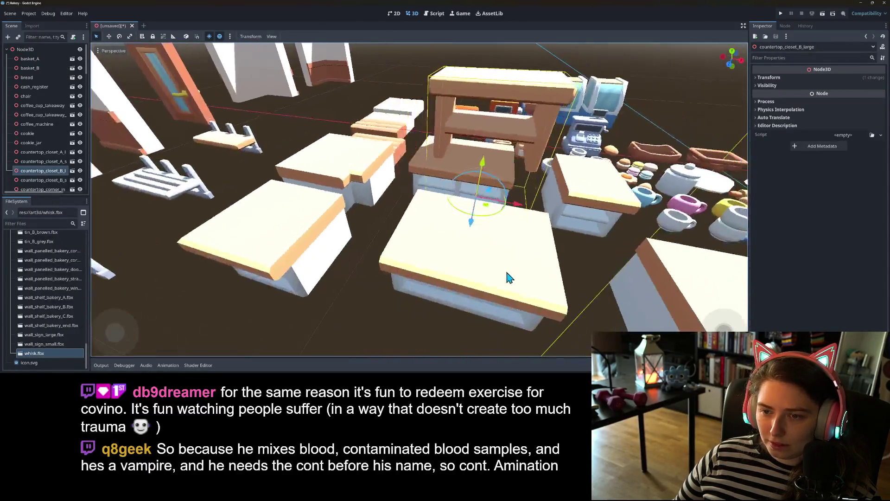
mouse_move(517, 205)
mouse_down()
mouse_move(506, 211)
mouse_move(522, 278)
mouse_move(589, 296)
mouse_move(512, 215)
mouse_up()
mouse_move(454, 165)
mouse_down()
mouse_move(469, 260)
mouse_move(399, 274)
mouse_move(463, 296)
mouse_move(401, 288)
mouse_move(430, 288)
mouse_up()
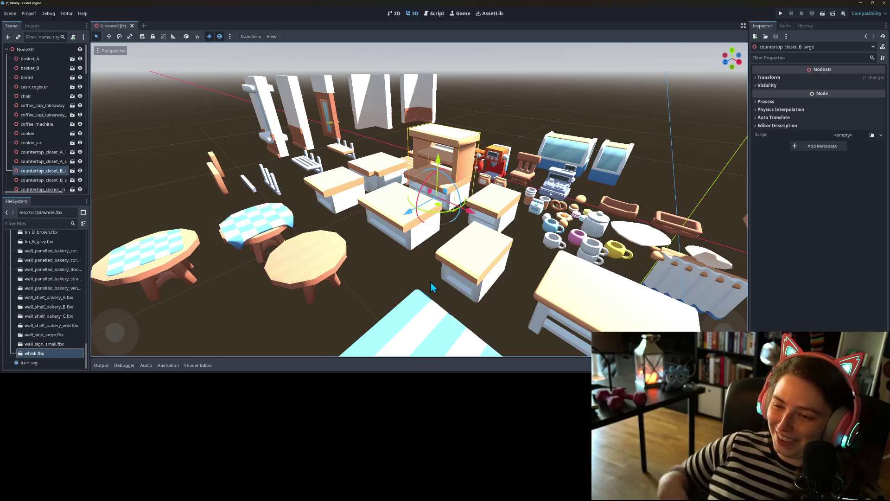
Zoom in on the shelf units and select countertop_closet_A_large
scroll(423, 297, up, 5)
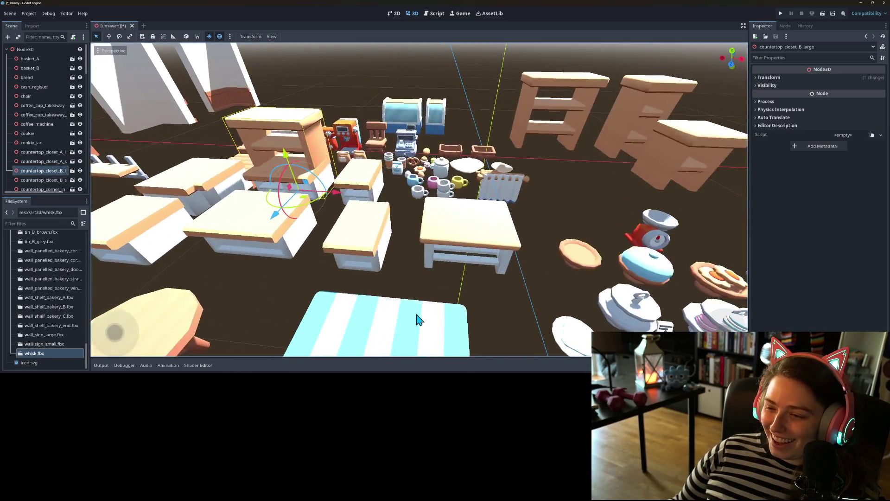
scroll(417, 316, down, 6)
scroll(413, 306, up, 3)
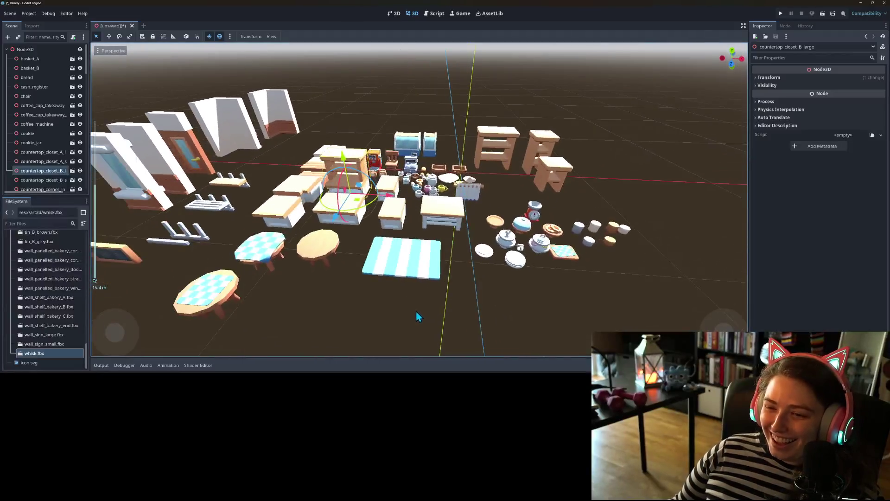
scroll(416, 316, up, 8)
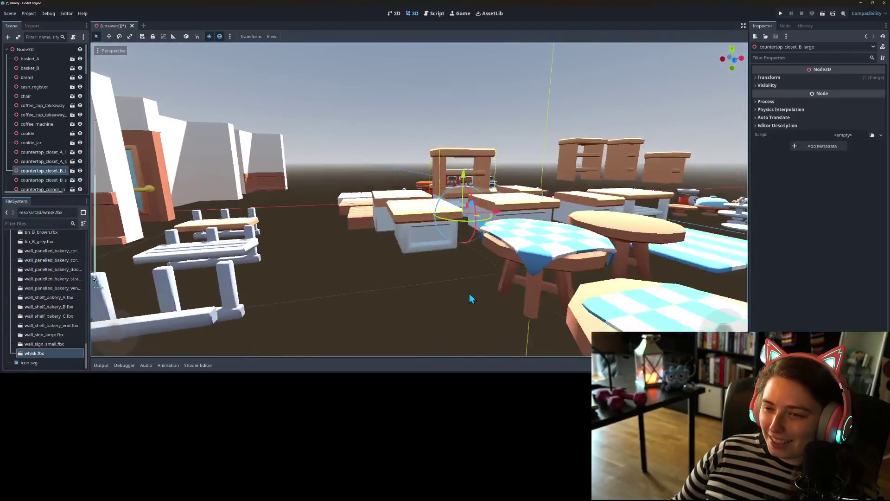
scroll(469, 298, up, 2)
scroll(439, 294, down, 8)
scroll(517, 316, up, 3)
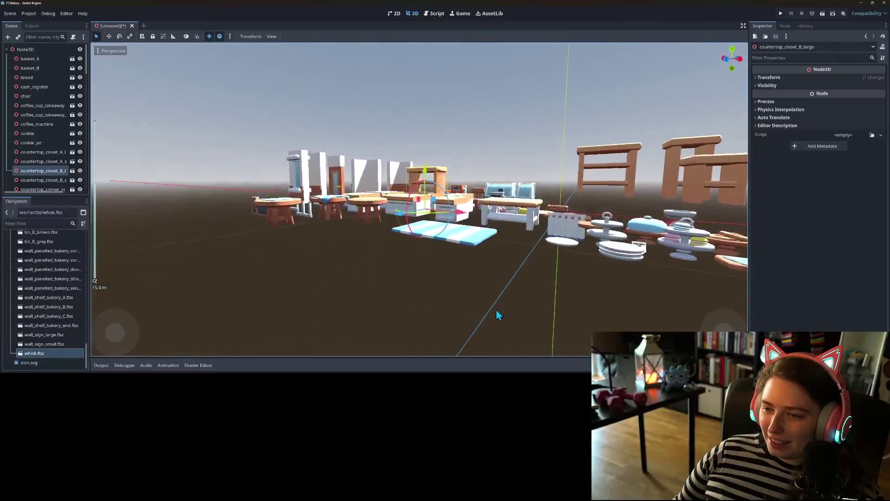
scroll(496, 311, up, 4)
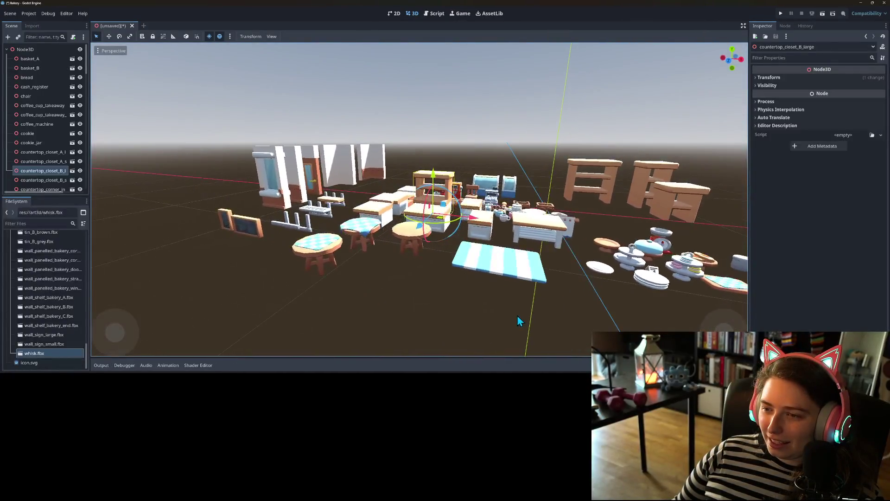
click(597, 195)
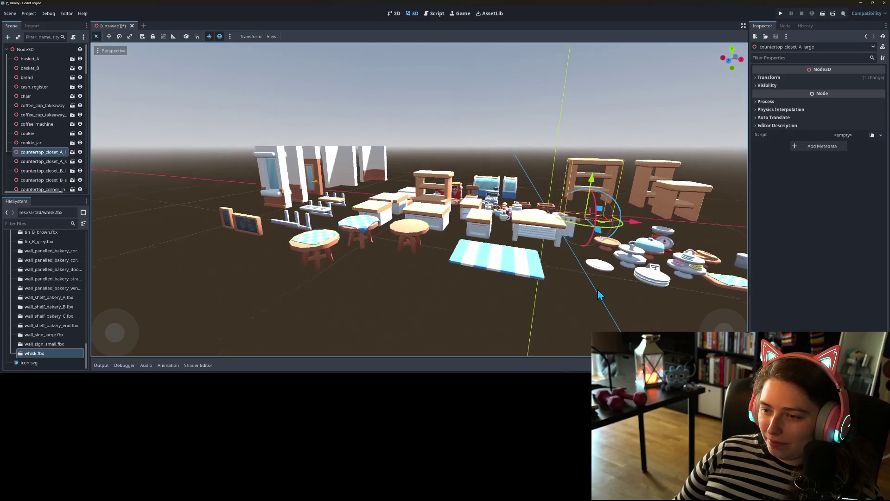
Drag countertop_closet_A_large toward the centre counters, return it to the right, and enlarge the Scene dock
scroll(597, 291, up, 8)
scroll(544, 281, down, 10)
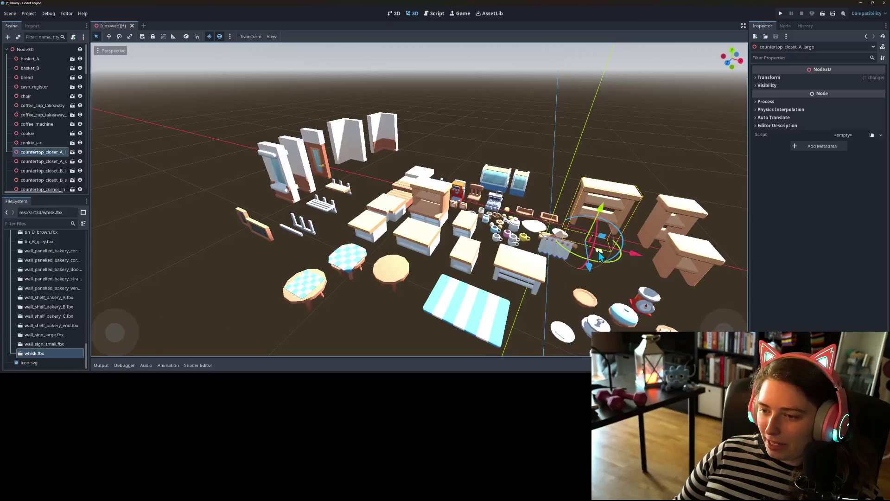
mouse_move(599, 254)
mouse_down()
mouse_move(440, 216)
mouse_move(422, 199)
mouse_move(390, 227)
mouse_up()
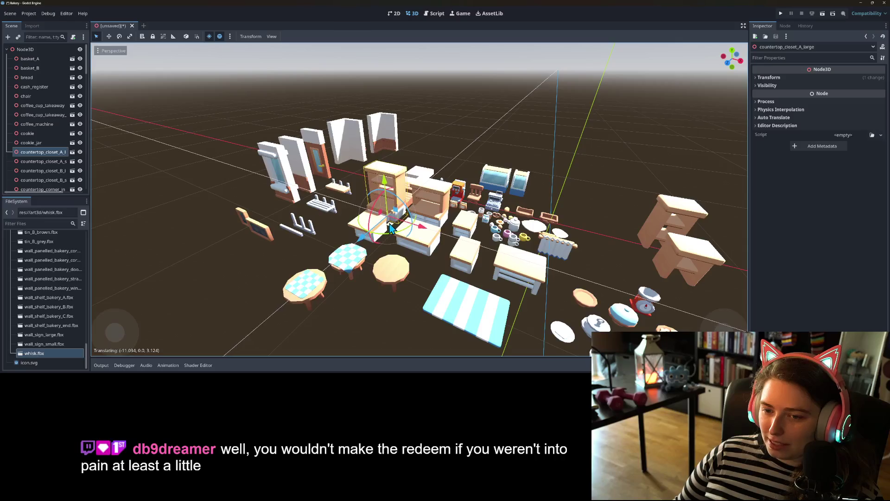
scroll(397, 256, up, 10)
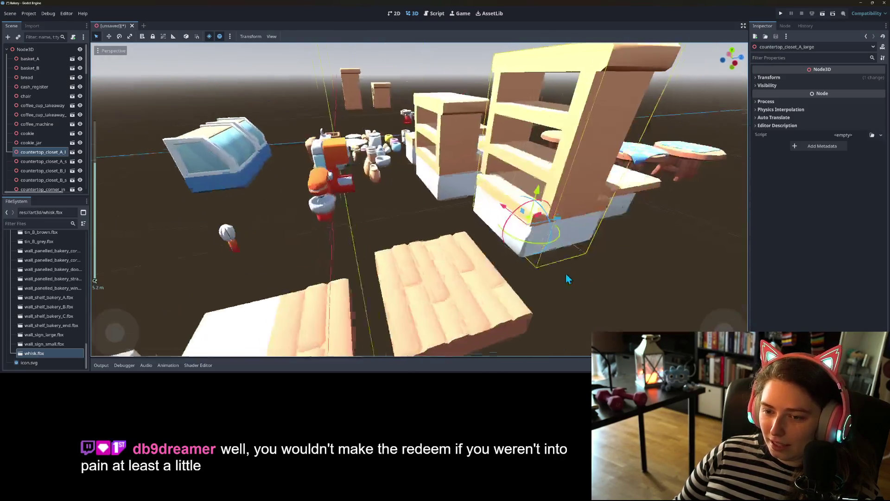
scroll(632, 269, down, 3)
scroll(557, 268, up, 8)
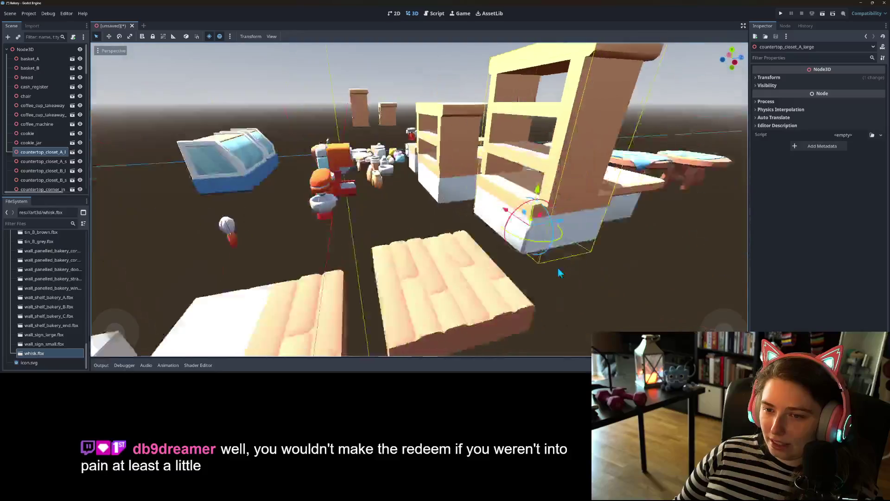
scroll(467, 273, down, 8)
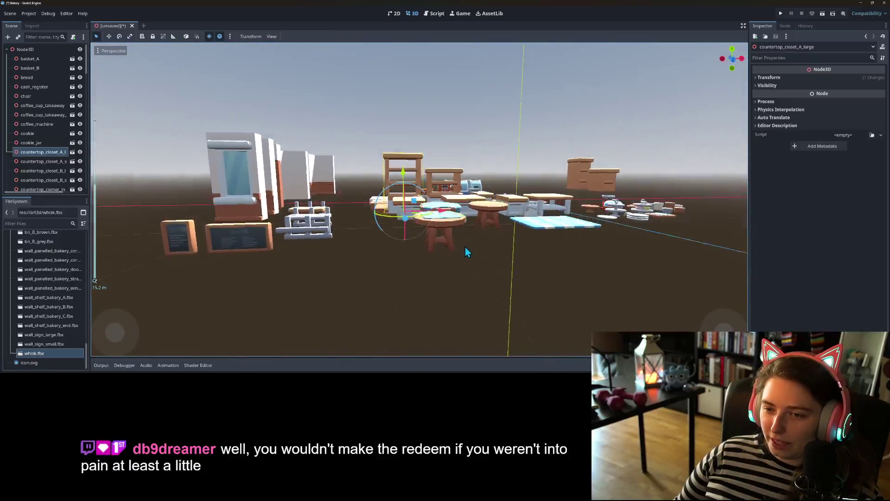
drag(388, 231, 625, 234)
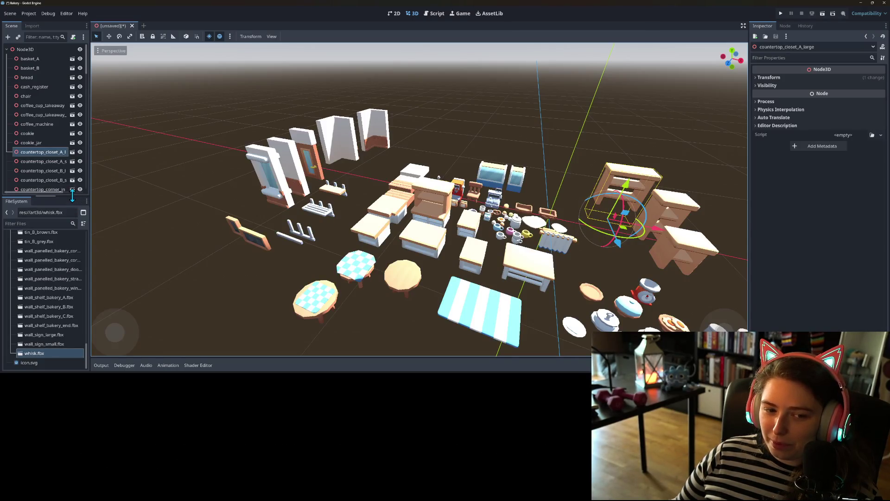
mouse_move(72, 196)
mouse_down()
mouse_move(72, 304)
mouse_move(72, 286)
mouse_up()
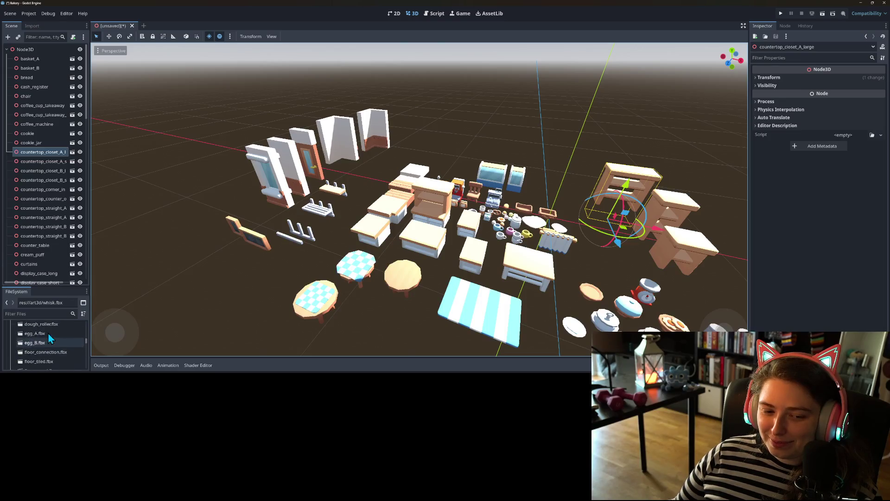
Collapse the art3d folder in the FileSystem dock
scroll(48, 333, up, 5)
click(10, 344)
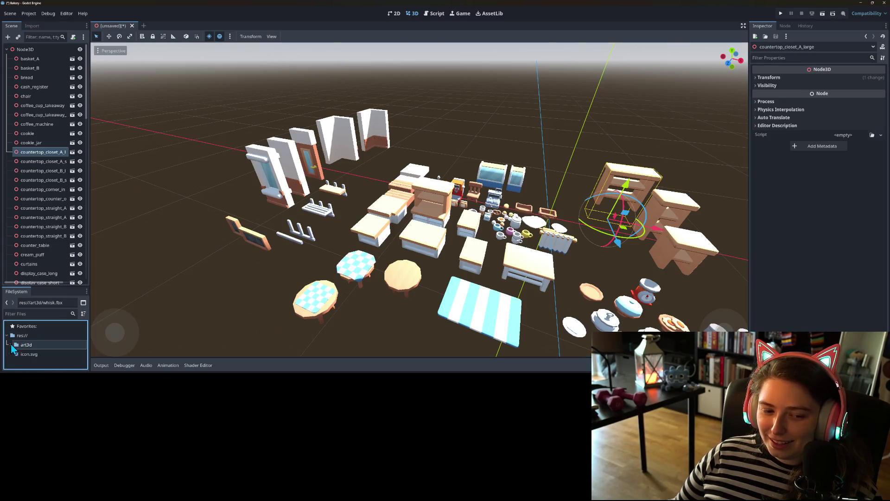
scroll(332, 237, up, 3)
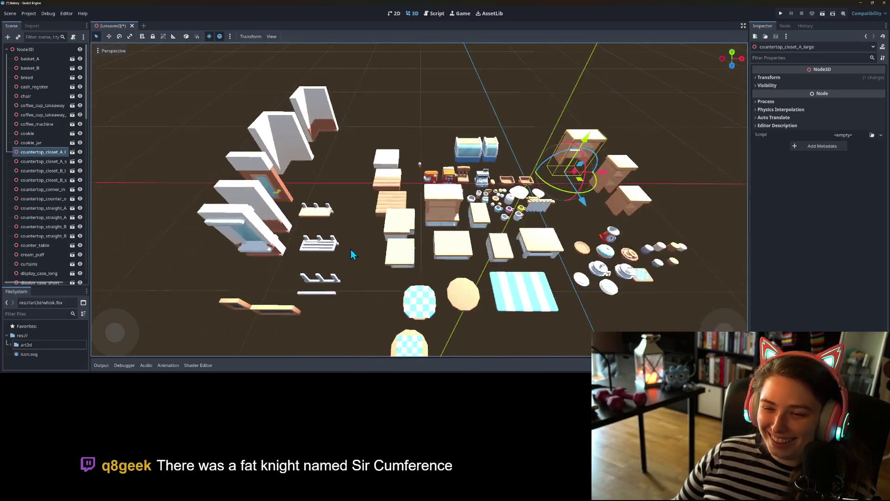
scroll(352, 254, up, 5)
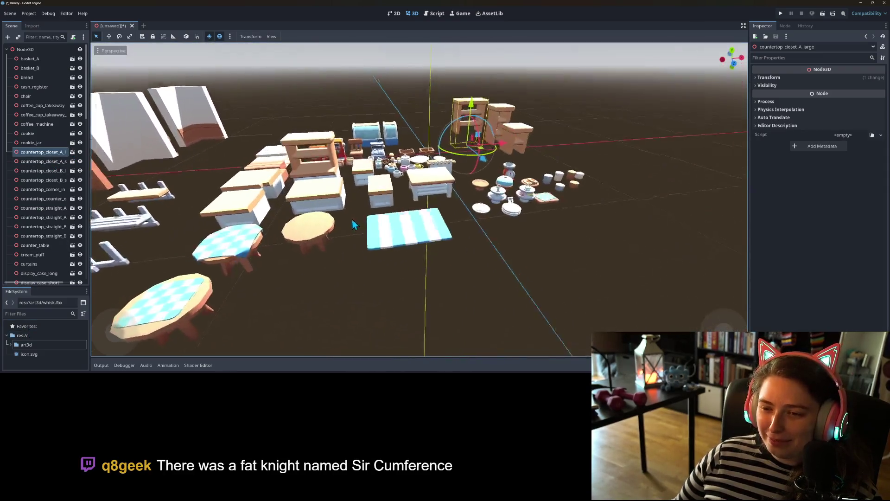
scroll(396, 216, down, 10)
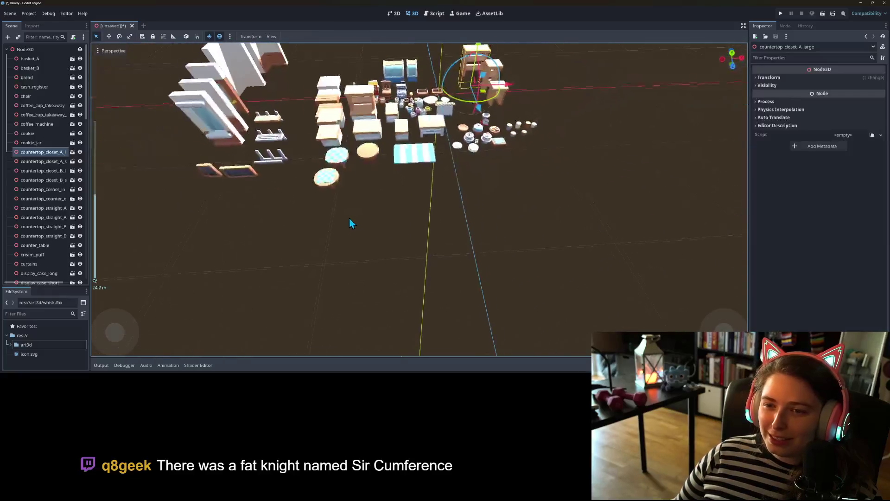
Orbit lower and closer in the viewport to view the bakery props side-on
mouse_move(391, 225)
mouse_down()
mouse_move(377, 224)
mouse_move(418, 218)
mouse_move(415, 232)
mouse_move(407, 239)
mouse_move(402, 230)
mouse_move(364, 272)
mouse_up()
scroll(390, 229, up, 8)
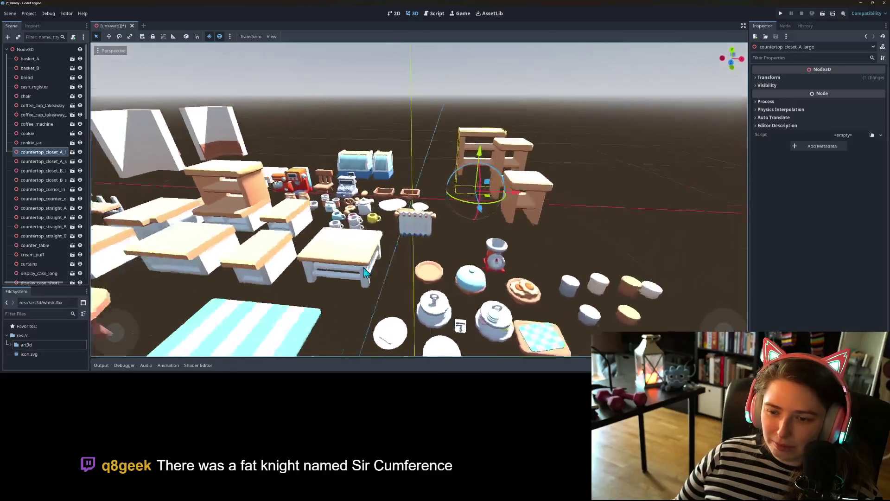
scroll(364, 273, down, 5)
scroll(368, 266, up, 5)
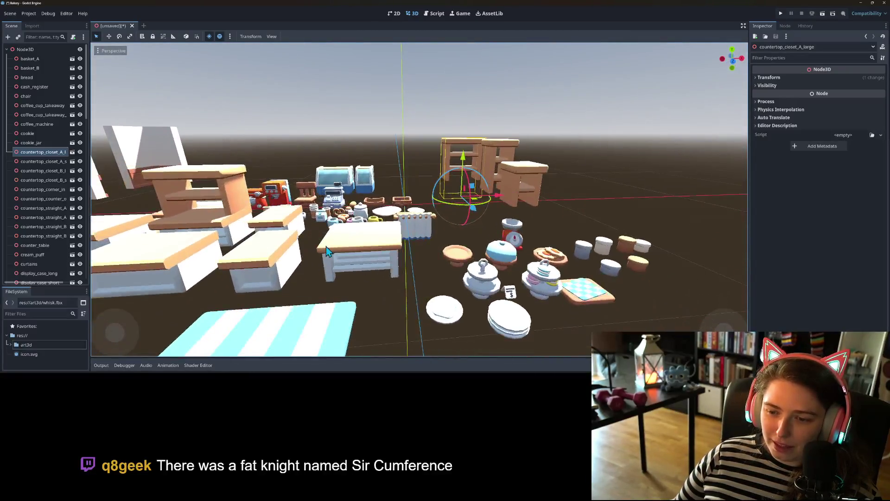
mouse_move(370, 265)
mouse_down()
mouse_move(366, 273)
mouse_move(378, 220)
mouse_up()
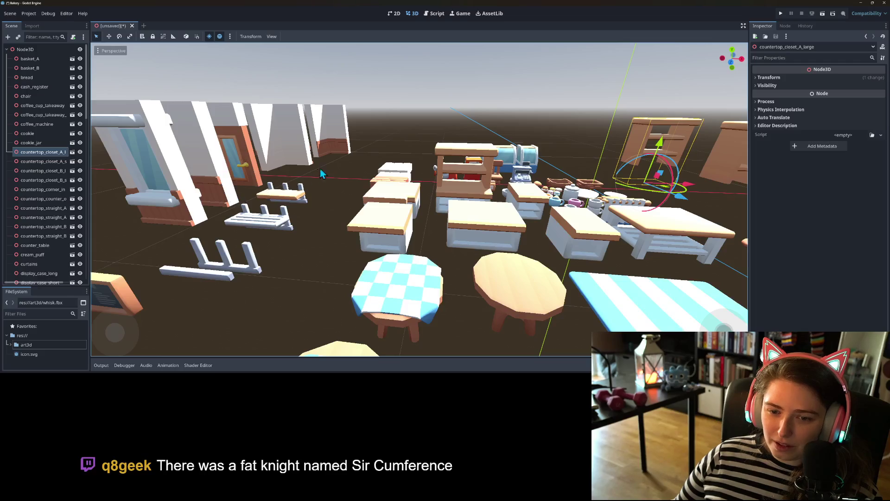
mouse_move(515, 322)
mouse_down()
mouse_move(493, 303)
mouse_move(503, 299)
mouse_move(519, 318)
mouse_move(477, 338)
mouse_move(486, 326)
mouse_move(480, 340)
mouse_move(446, 296)
mouse_move(497, 291)
mouse_move(484, 280)
mouse_move(439, 308)
mouse_move(507, 313)
mouse_move(457, 323)
mouse_move(417, 296)
mouse_move(388, 294)
mouse_move(417, 282)
mouse_move(526, 289)
mouse_move(463, 279)
mouse_move(422, 285)
mouse_move(402, 275)
mouse_move(490, 276)
mouse_move(458, 283)
mouse_move(472, 285)
mouse_move(496, 265)
mouse_move(488, 280)
mouse_move(496, 285)
mouse_up()
scroll(471, 326, up, 5)
Zoom around and look down on the bakery props, then switch to the browser
scroll(446, 296, up, 4)
scroll(441, 310, down, 6)
scroll(460, 290, down, 6)
scroll(479, 288, up, 5)
scroll(490, 276, up, 3)
scroll(471, 279, down, 2)
scroll(491, 270, up, 2)
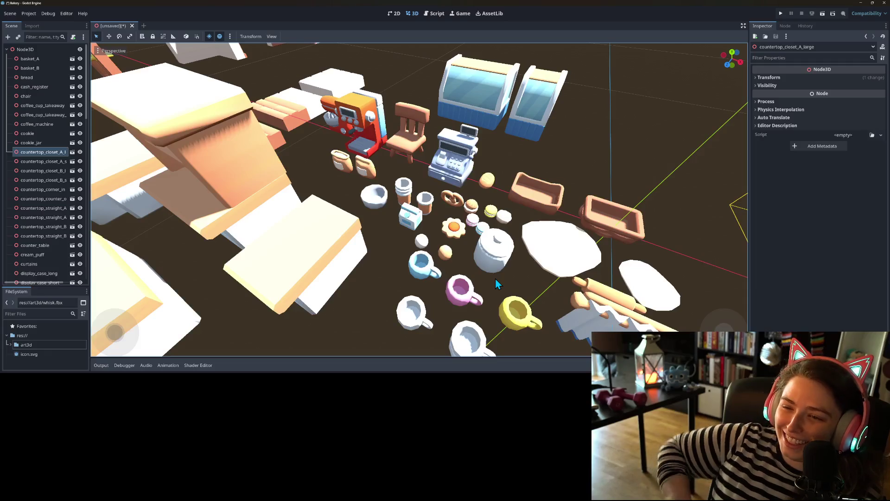
scroll(502, 270, up, 3)
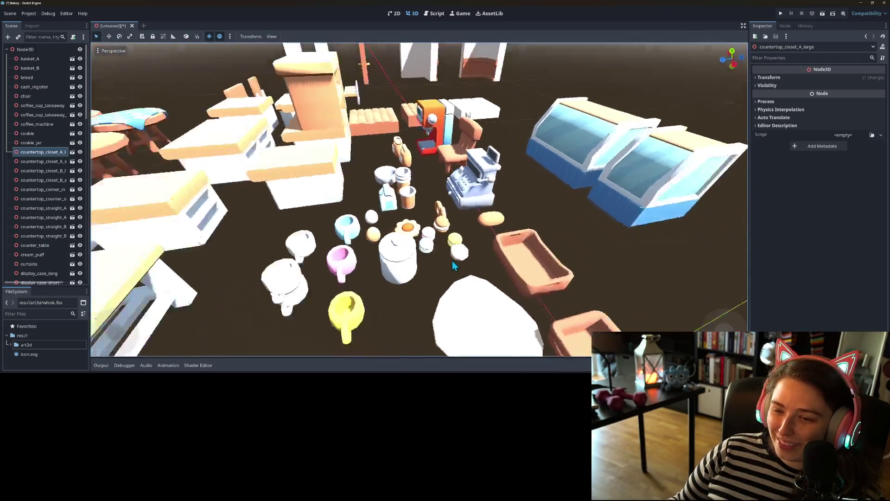
scroll(452, 260, up, 4)
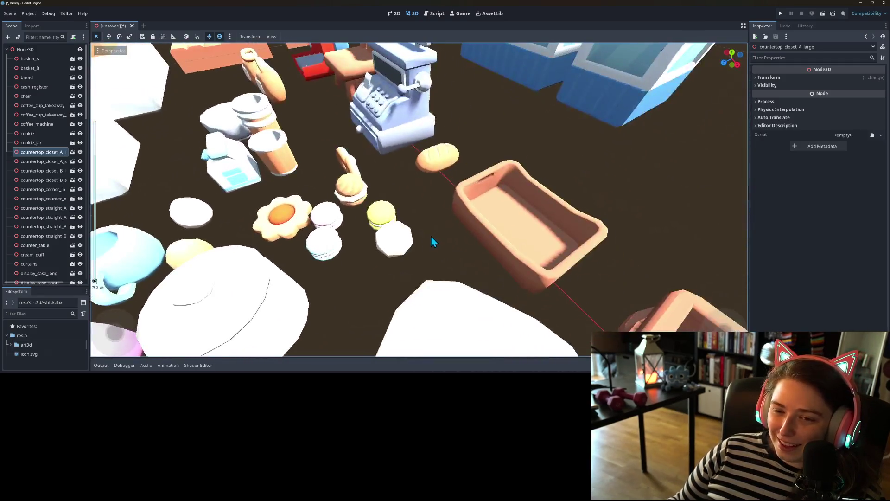
scroll(431, 241, down, 4)
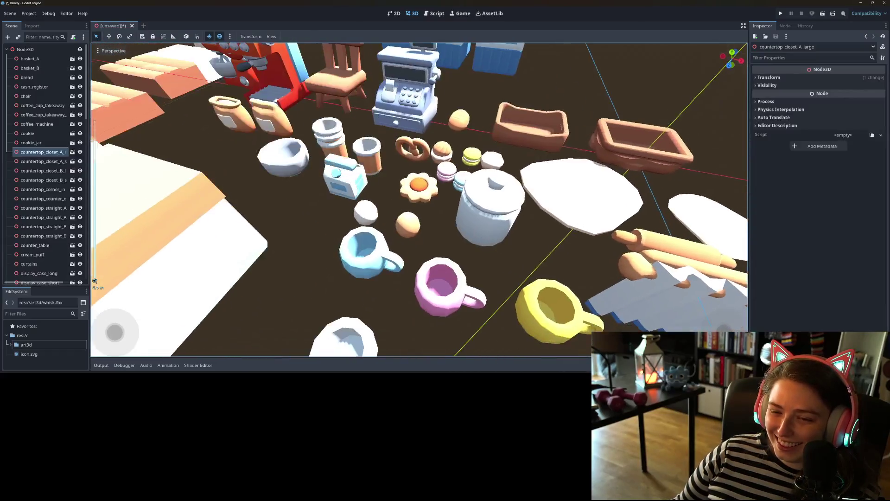
scroll(448, 237, down, 5)
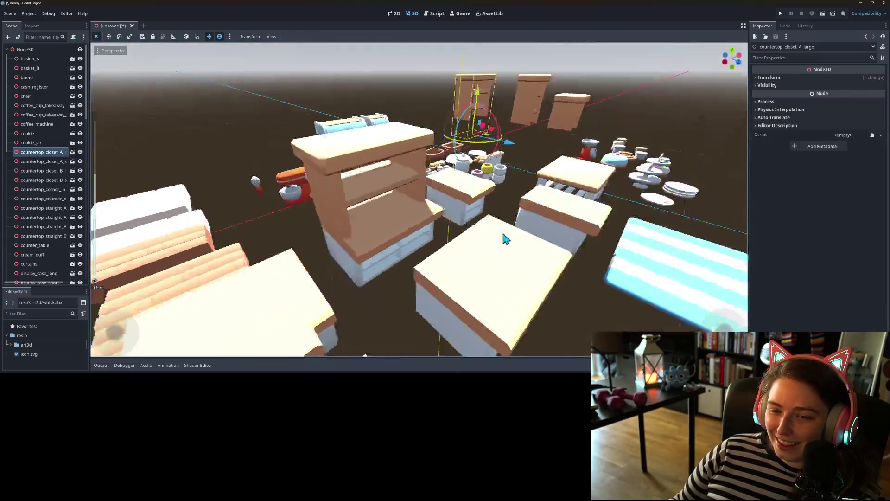
mouse_move(506, 238)
mouse_down()
mouse_move(411, 259)
mouse_move(406, 253)
mouse_move(438, 228)
mouse_move(572, 238)
mouse_move(463, 231)
mouse_move(503, 252)
mouse_move(463, 235)
mouse_move(630, 261)
mouse_up()
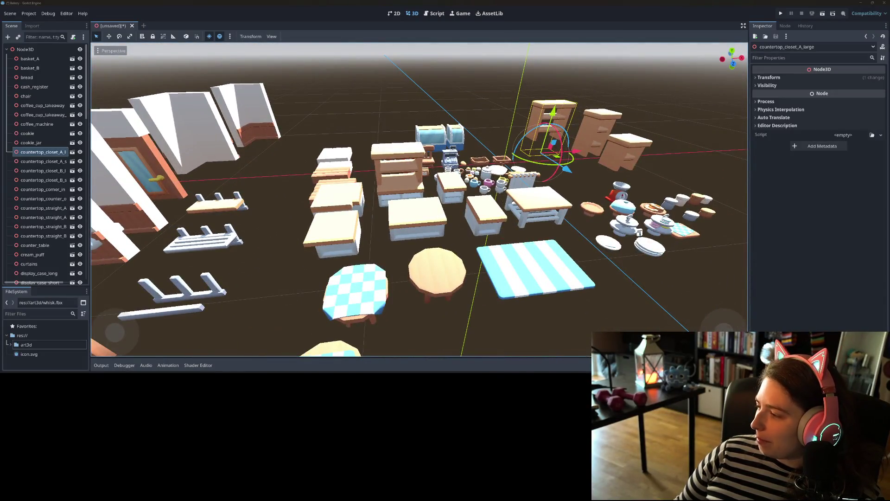
key(alt+Tab)
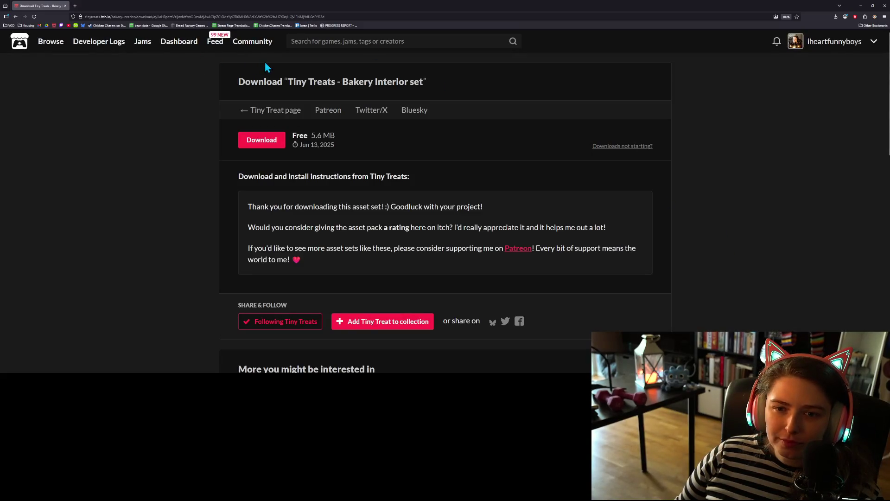
Open the Bakery Interior set's main page on itch.io
click(294, 121)
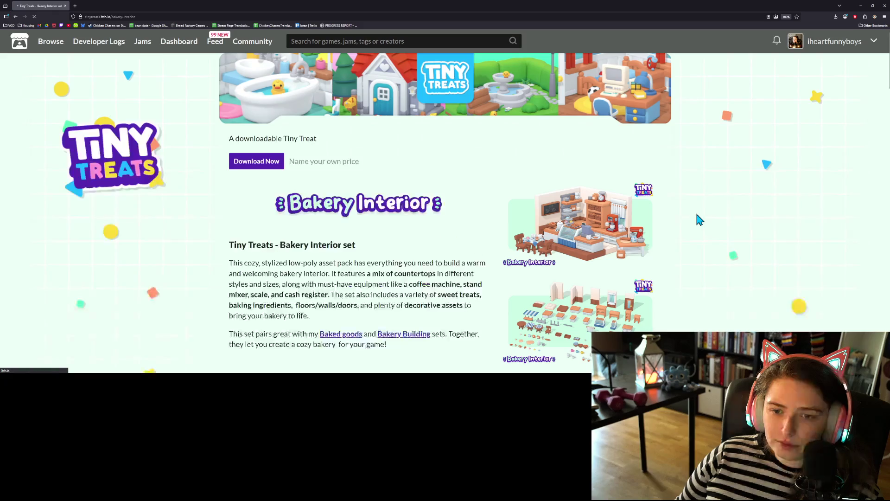
scroll(626, 239, down, 5)
scroll(261, 142, up, 4)
scroll(261, 142, up, 2)
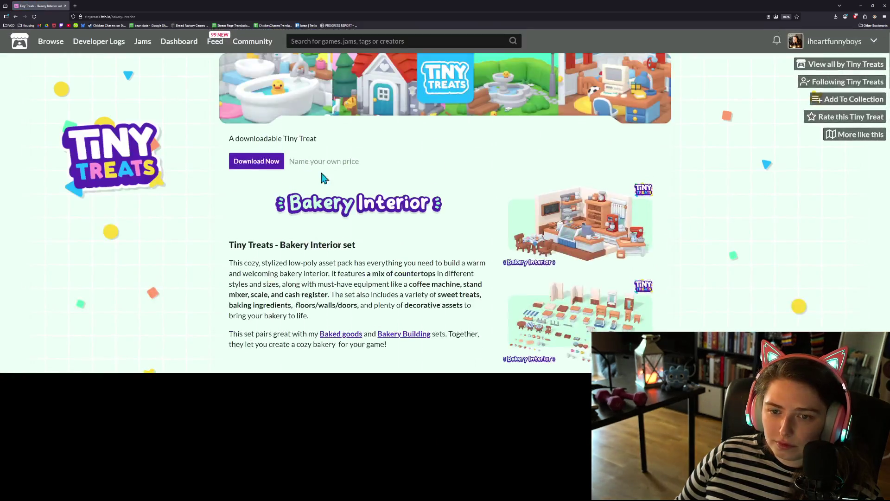
View all asset sets by Tiny Treats and scroll through the grid
click(817, 70)
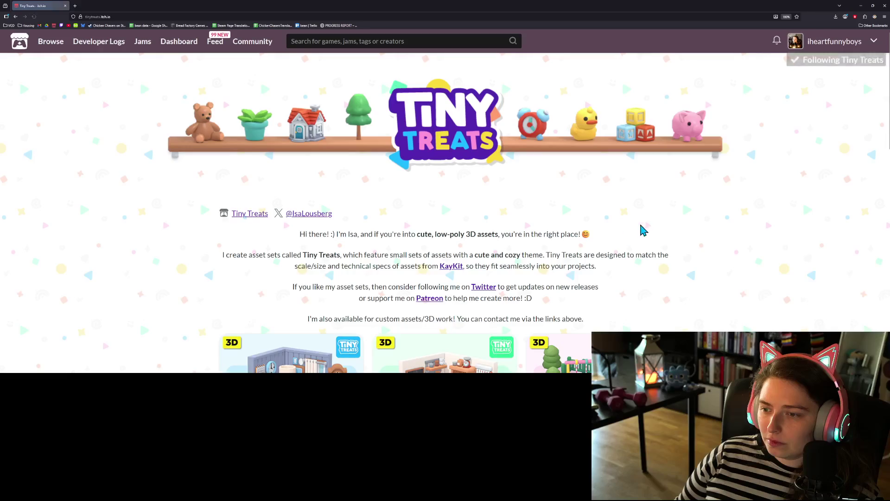
scroll(442, 280, down, 4)
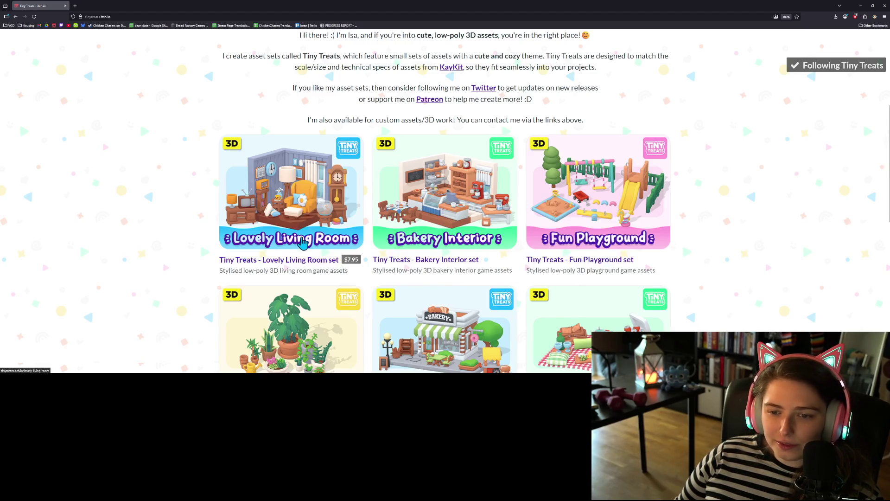
scroll(302, 242, down, 3)
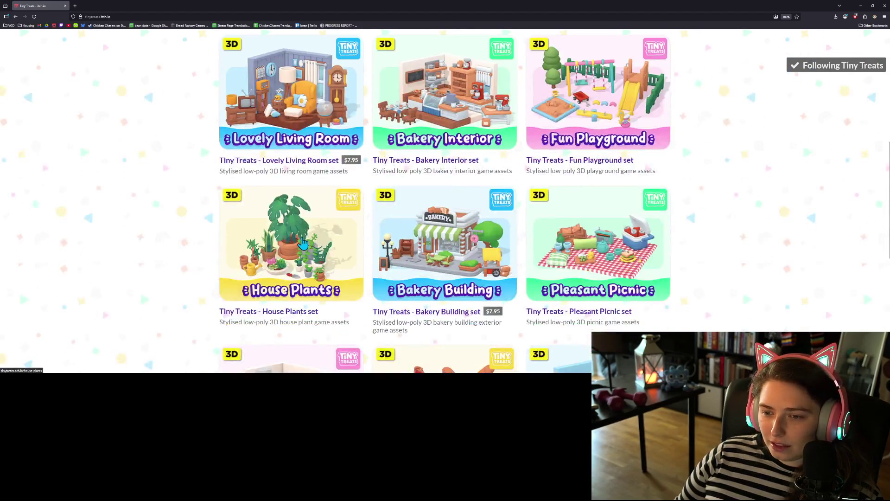
scroll(302, 242, down, 1)
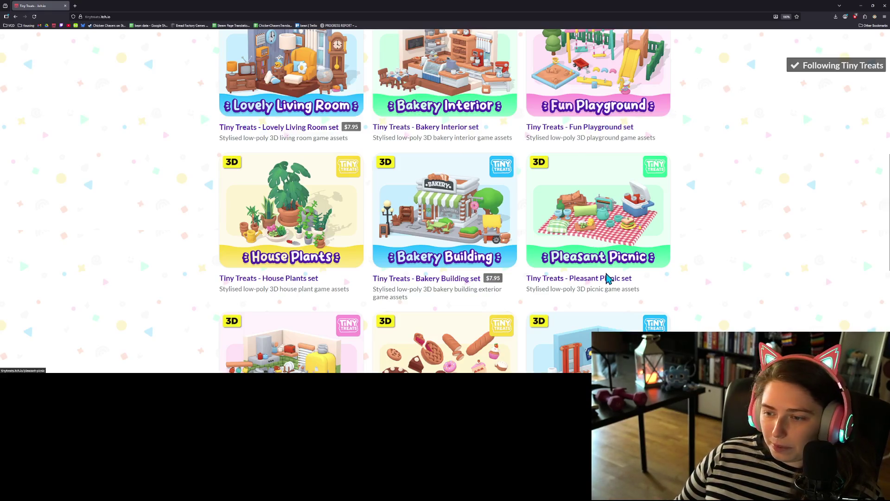
scroll(607, 261, up, 2)
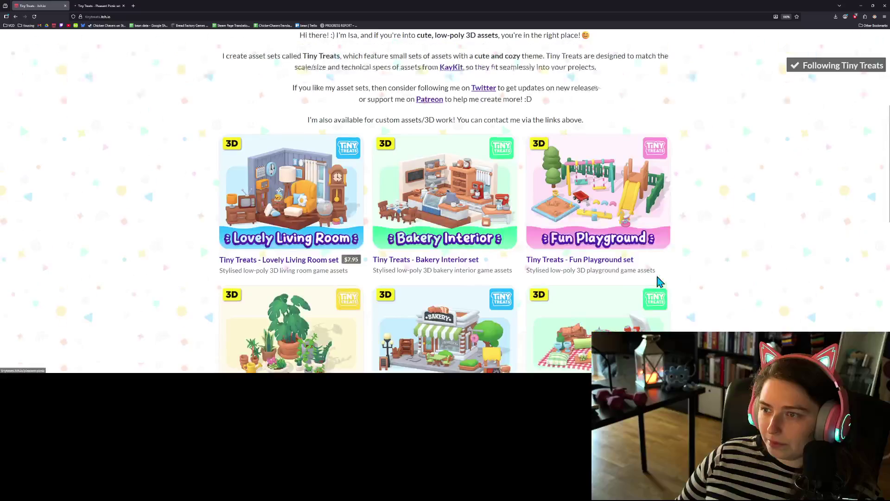
scroll(463, 273, down, 2)
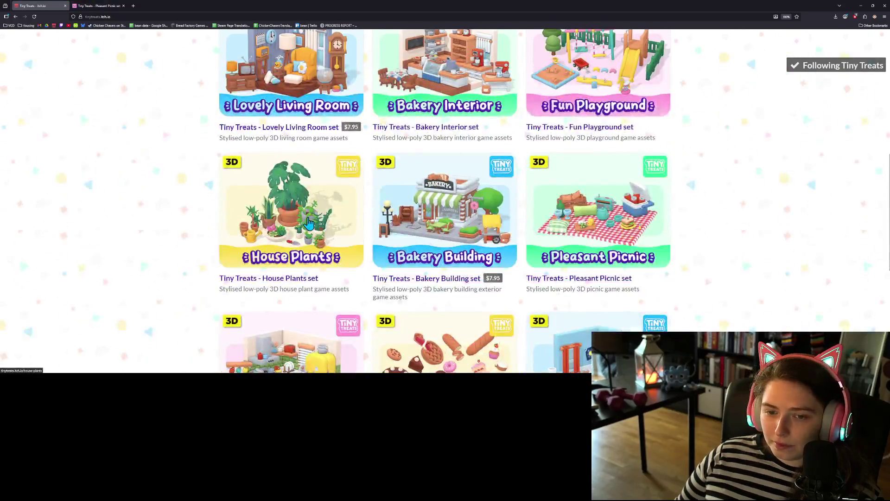
scroll(313, 224, down, 3)
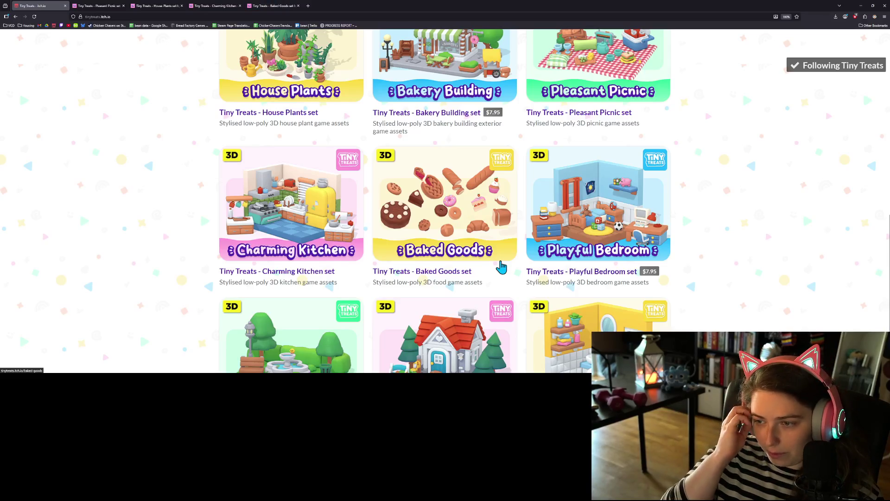
scroll(501, 267, down, 2)
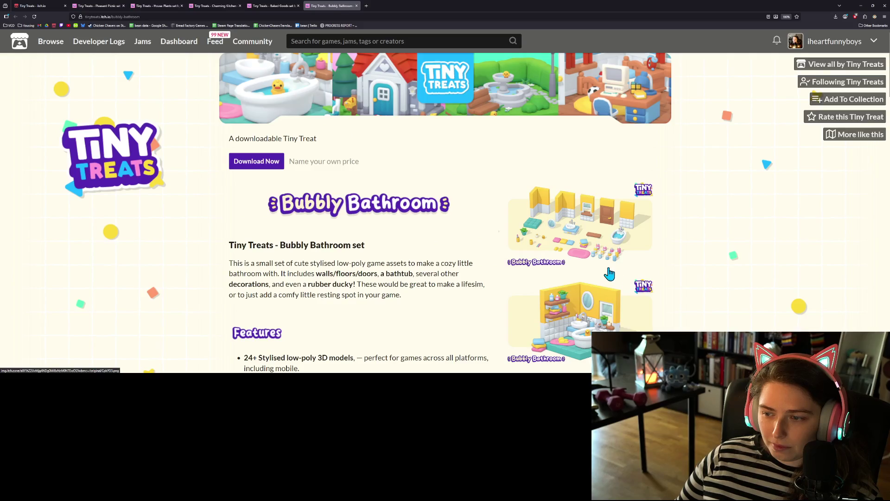
scroll(607, 274, down, 4)
scroll(598, 286, up, 4)
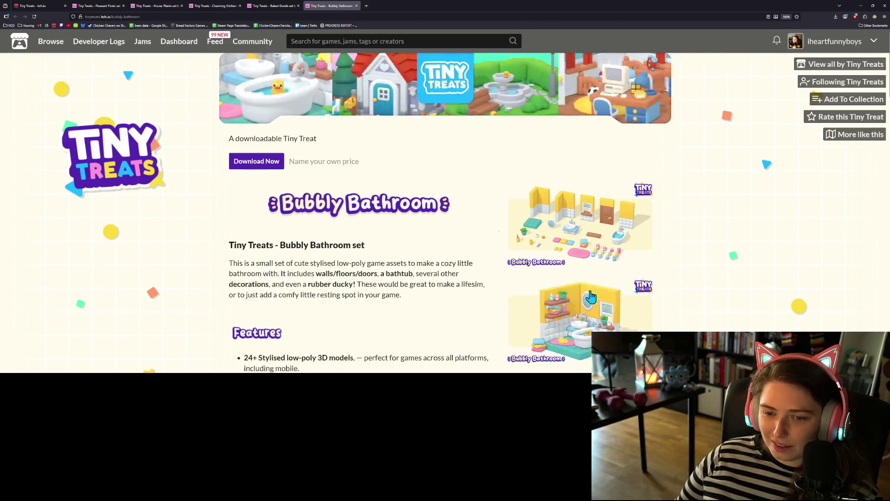
Close the Bubbly Bathroom tab, review the profile, and open Pleasant Picnic's download dialog
click(357, 6)
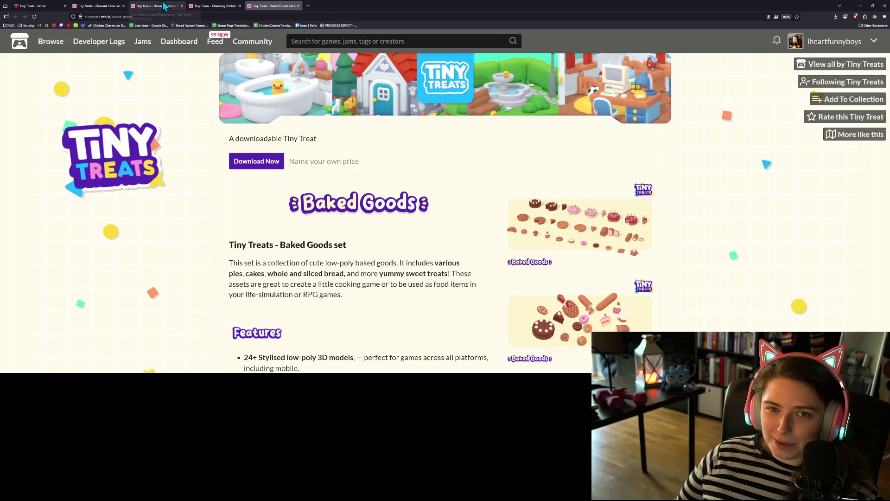
click(45, 6)
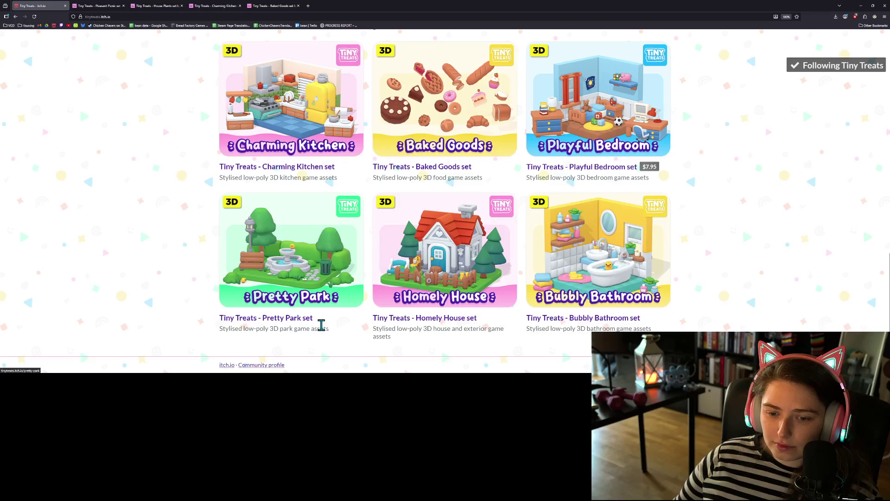
scroll(346, 333, up, 4)
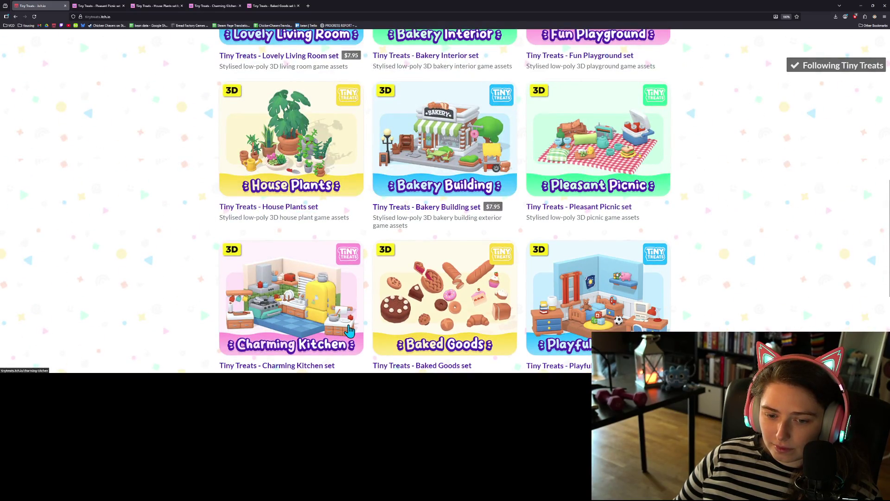
scroll(349, 331, down, 2)
scroll(350, 329, up, 3)
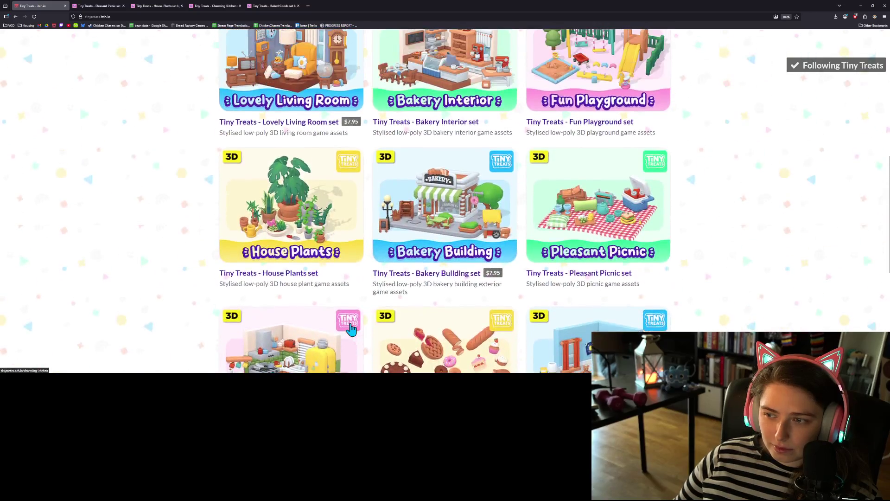
scroll(351, 329, up, 1)
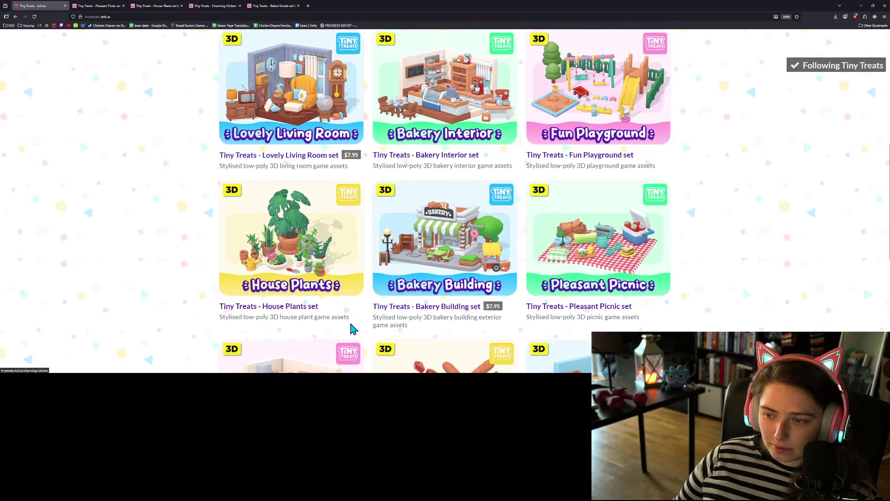
scroll(355, 329, down, 3)
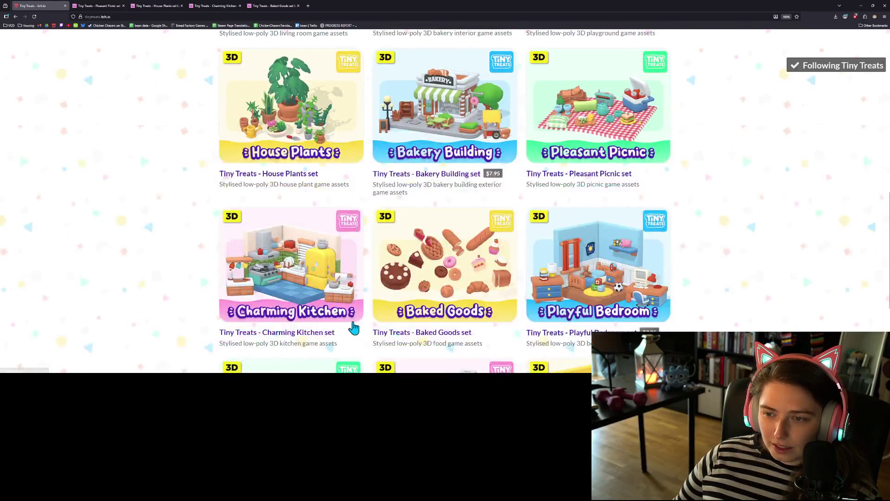
scroll(354, 327, down, 3)
scroll(359, 325, down, 1)
key(ctrl+Tab)
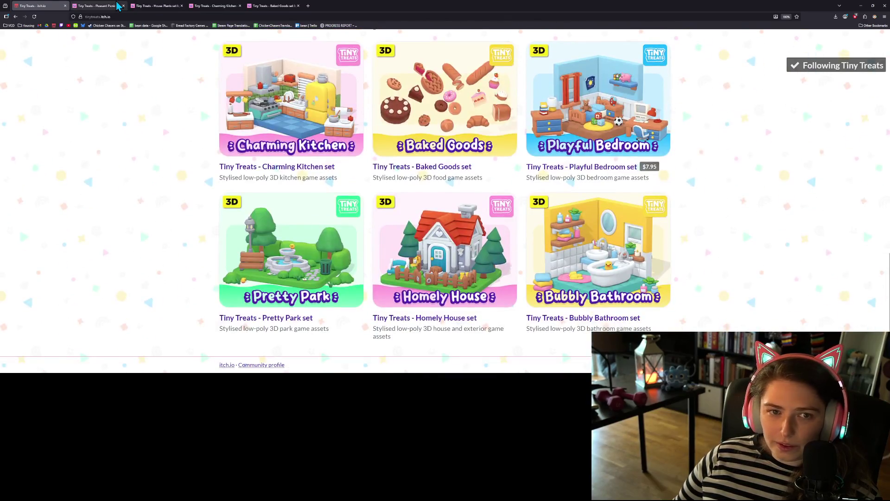
click(257, 163)
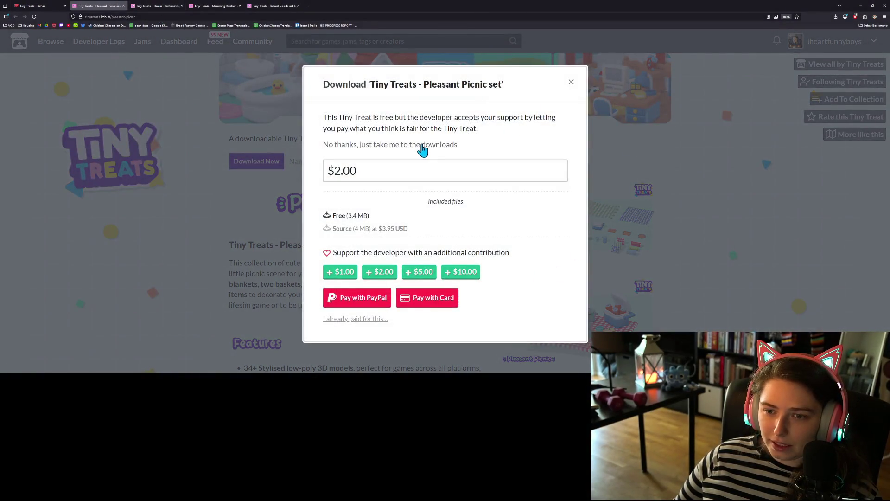
Download the Pleasant Picnic and House Plants sets for free, skipping payment
click(423, 146)
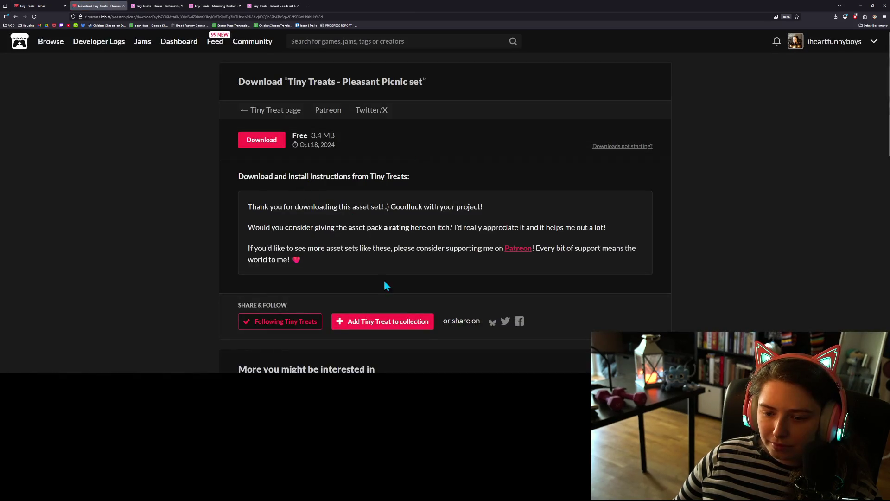
click(260, 147)
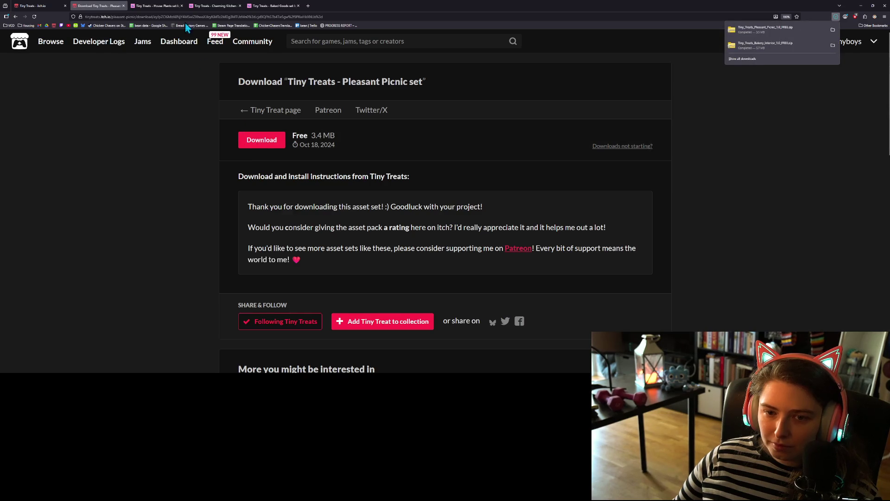
click(153, 6)
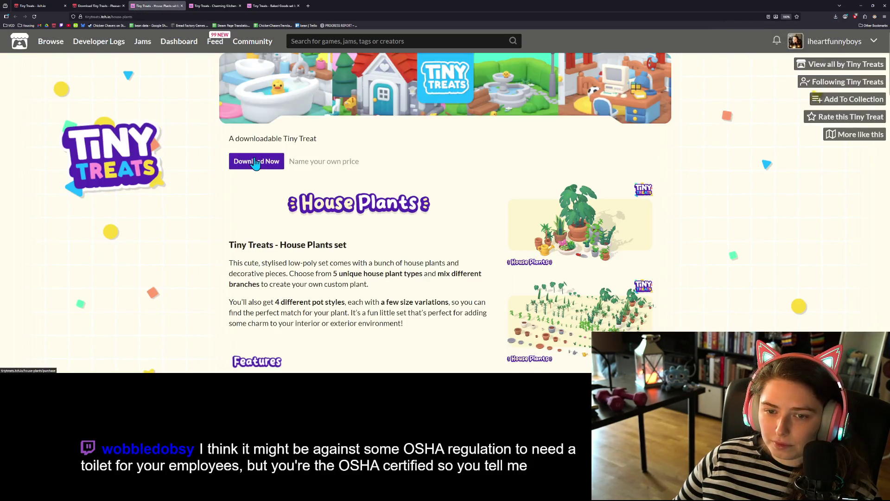
click(257, 163)
click(394, 147)
click(275, 148)
Get the Charming Kitchen and Baked Goods sets for free, then return to Baked Goods' page
key(ctrl+Tab)
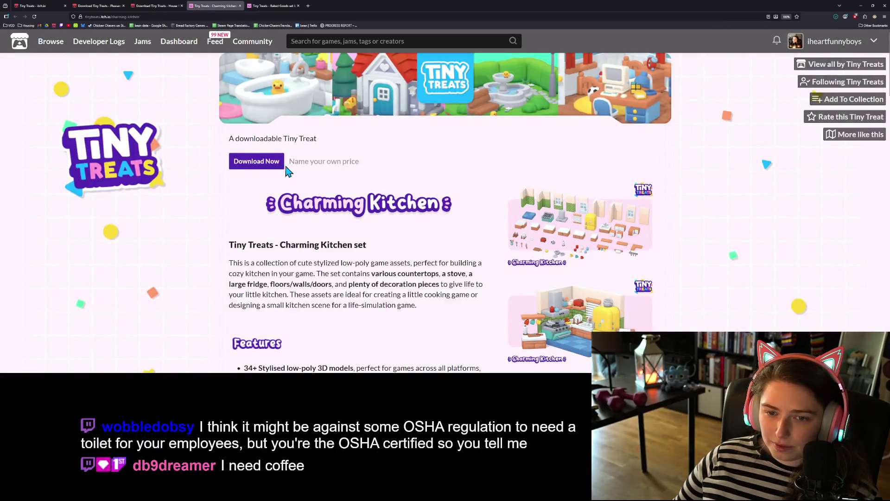
click(268, 163)
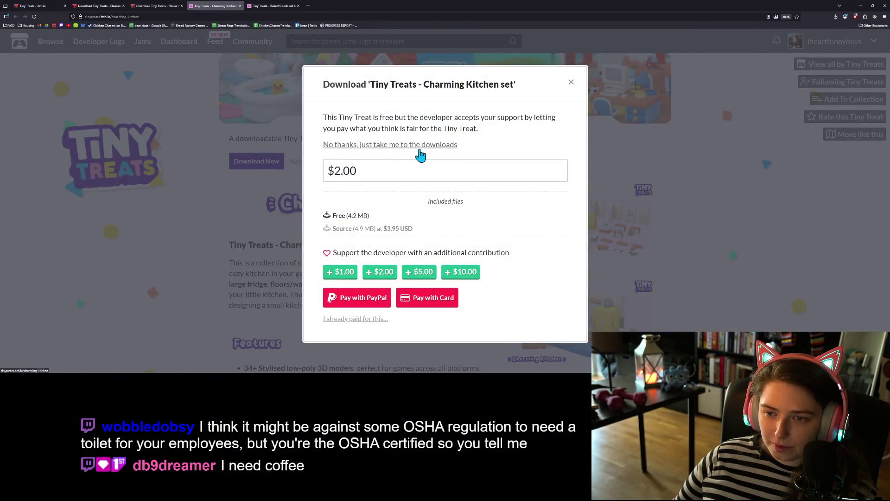
click(419, 148)
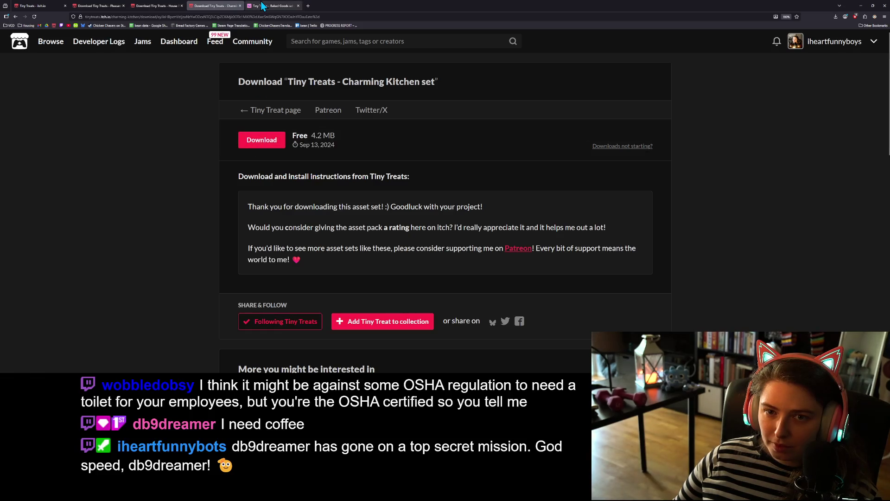
click(263, 5)
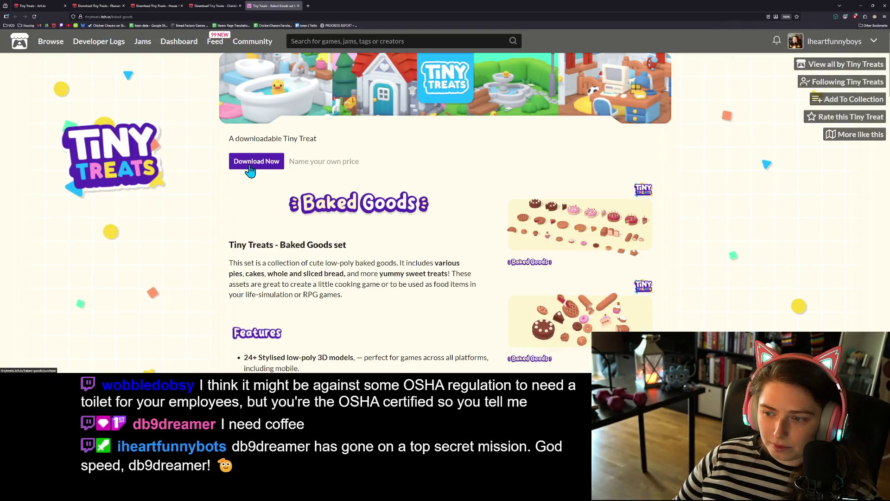
click(249, 167)
click(384, 146)
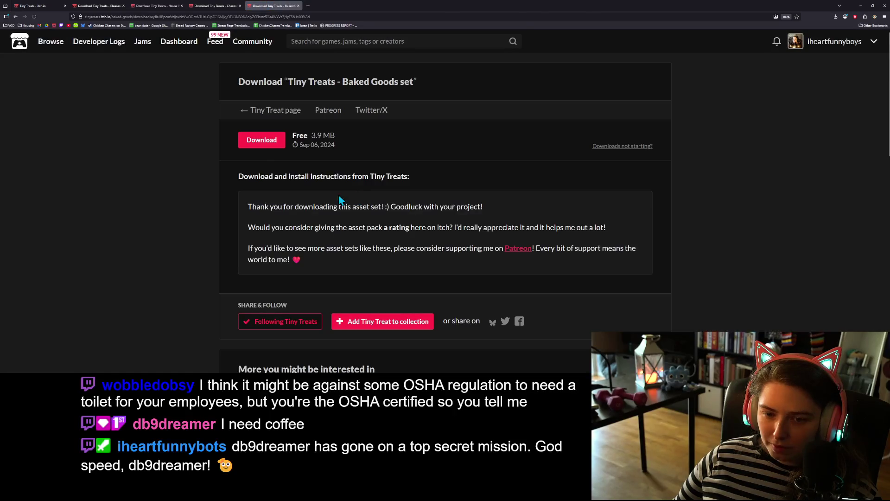
click(257, 145)
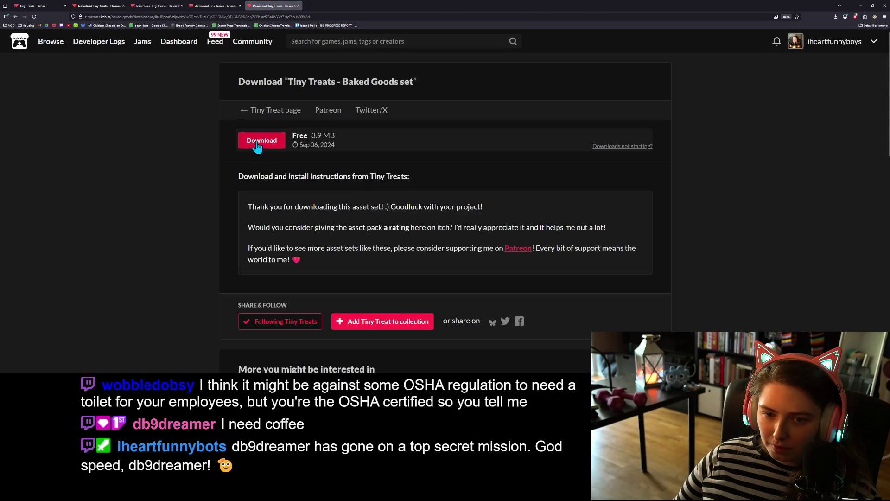
click(275, 115)
scroll(629, 272, down, 3)
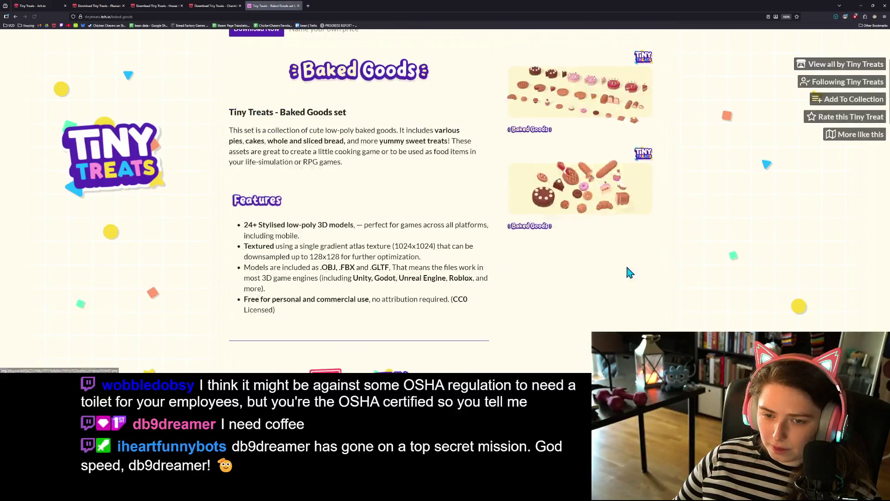
scroll(628, 271, down, 2)
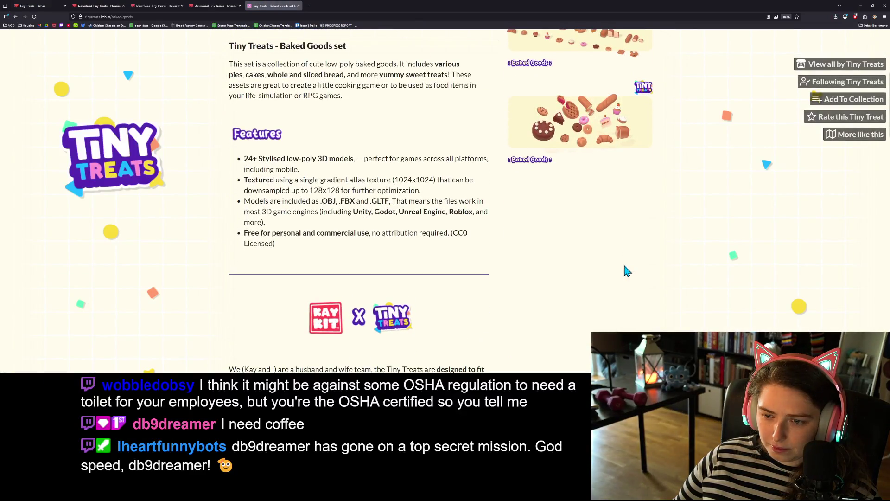
scroll(627, 271, down, 1)
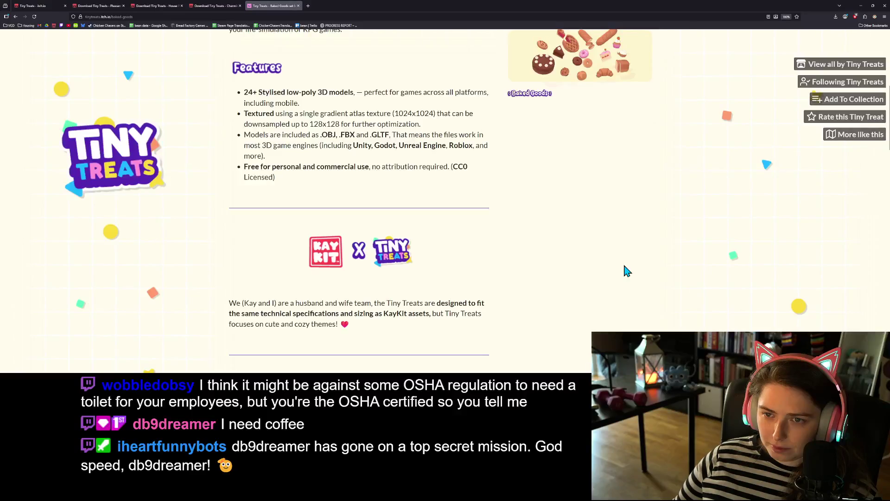
scroll(628, 272, down, 2)
scroll(627, 271, down, 2)
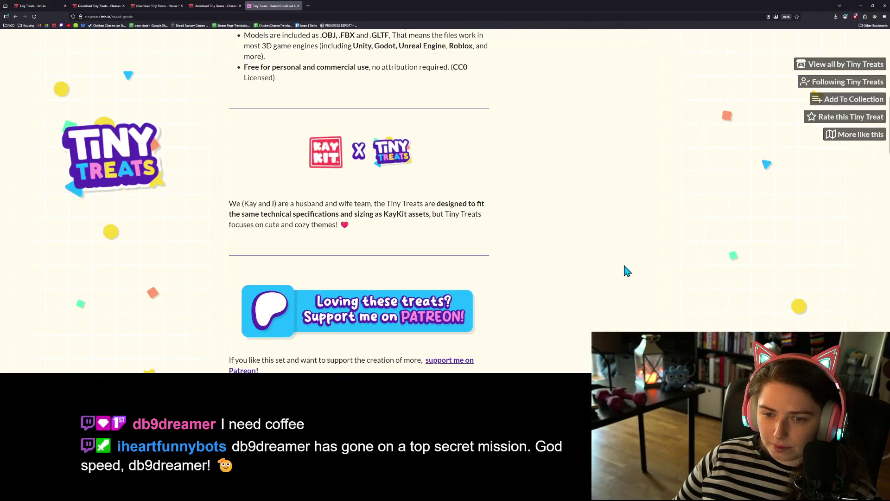
scroll(627, 271, down, 5)
scroll(627, 271, down, 4)
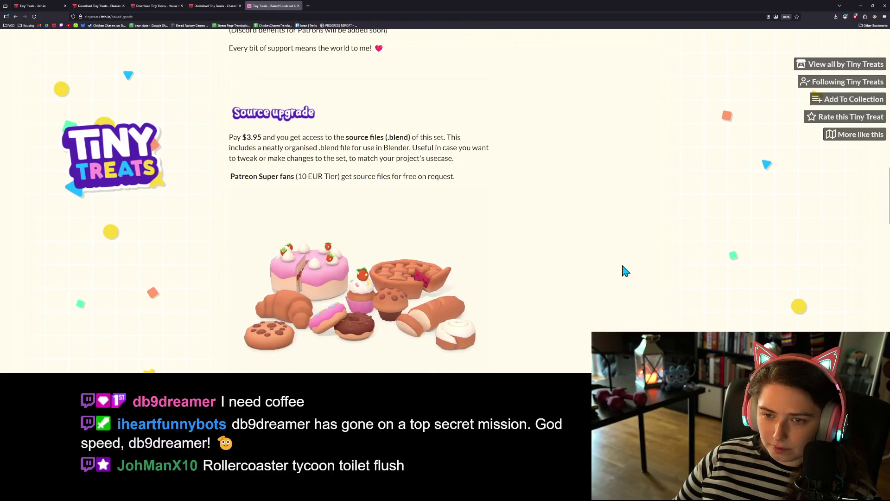
scroll(624, 270, down, 2)
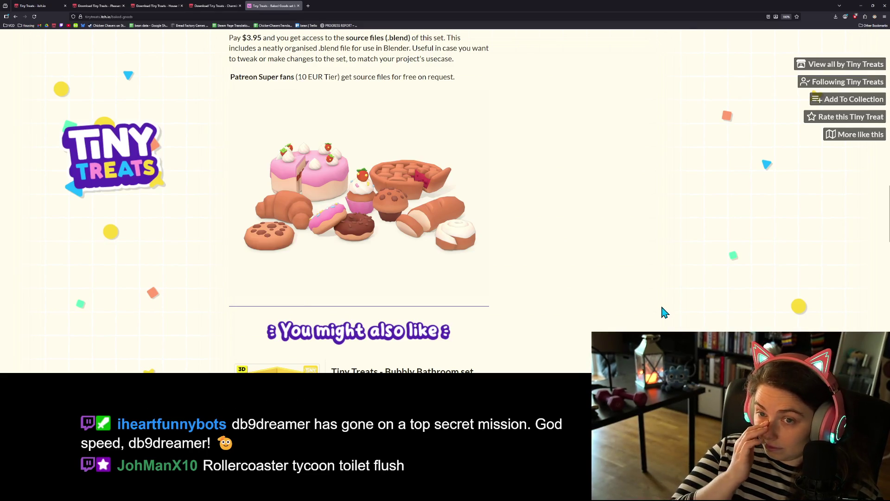
scroll(663, 311, down, 2)
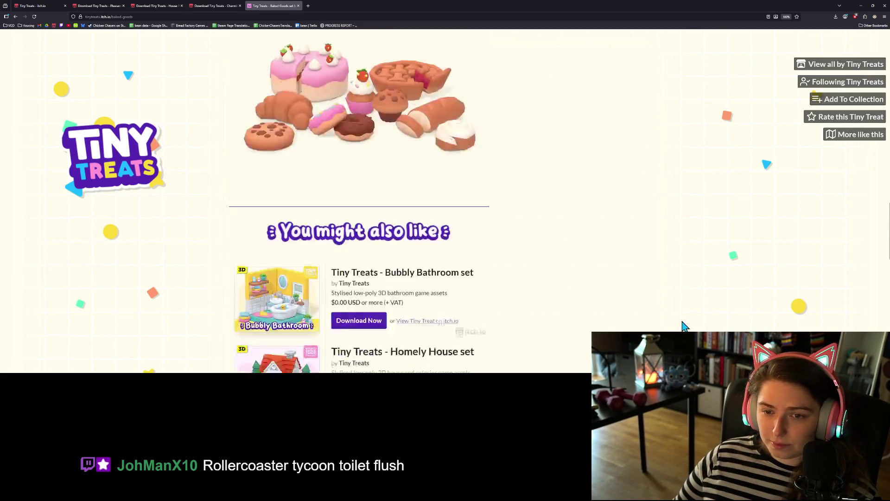
scroll(673, 330, down, 3)
scroll(673, 331, up, 10)
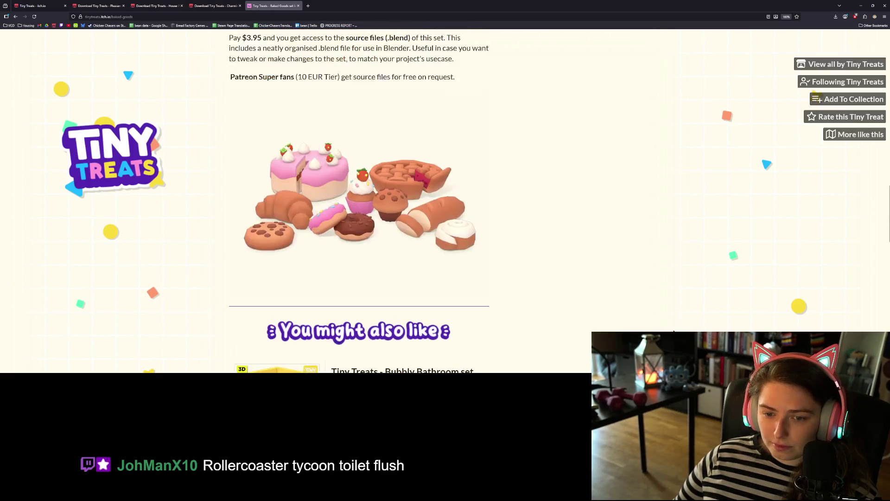
scroll(673, 331, up, 8)
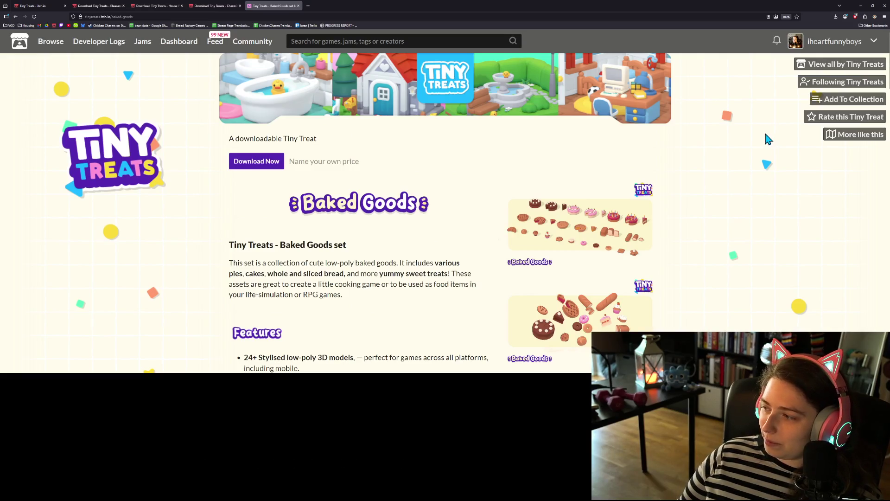
click(861, 6)
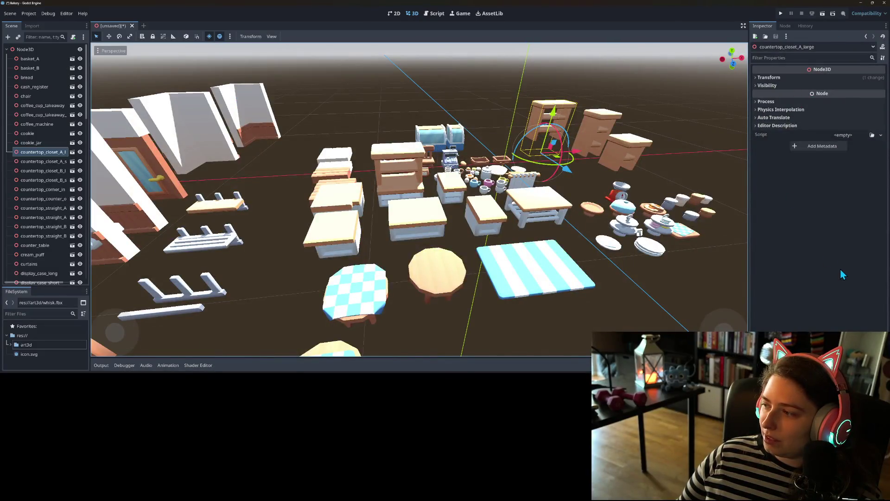
Start renaming the root node Node3D from its context menu in the Scene dock
scroll(449, 238, down, 5)
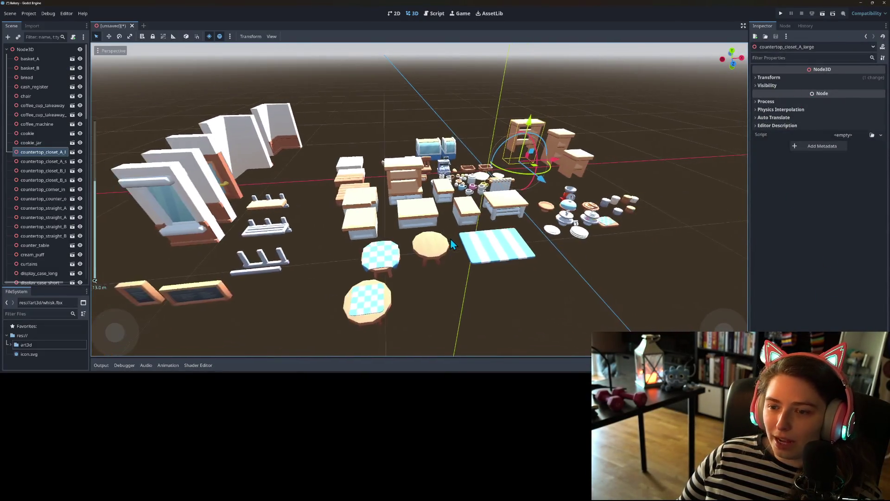
scroll(412, 251, up, 3)
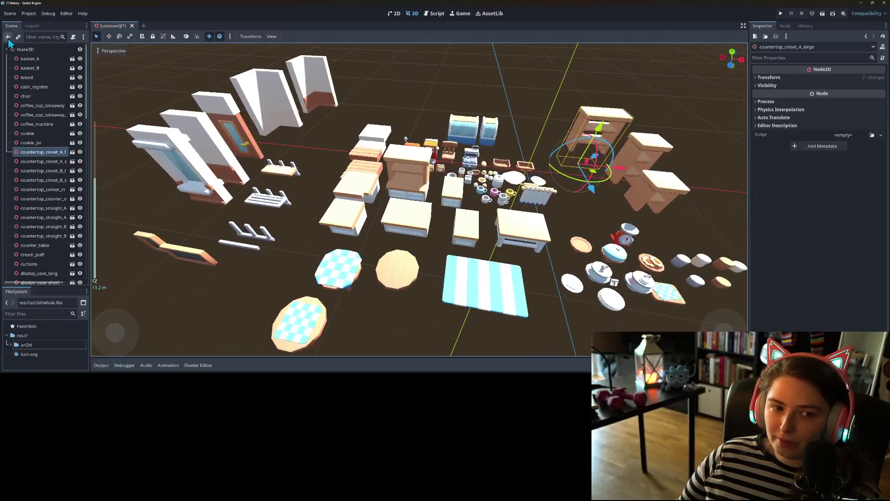
right_click(26, 53)
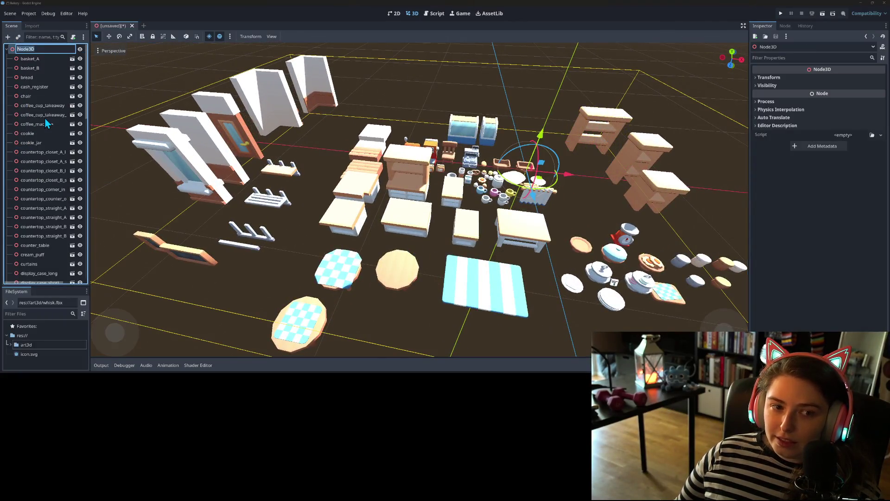
click(42, 120)
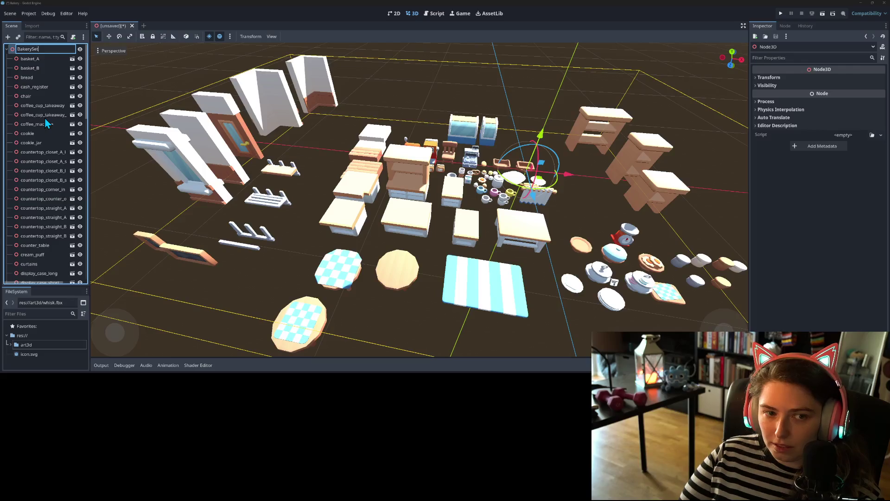
Confirm the BakerySet node name, then rename the art3d folder to art3d_bakery
key(Return)
right_click(41, 345)
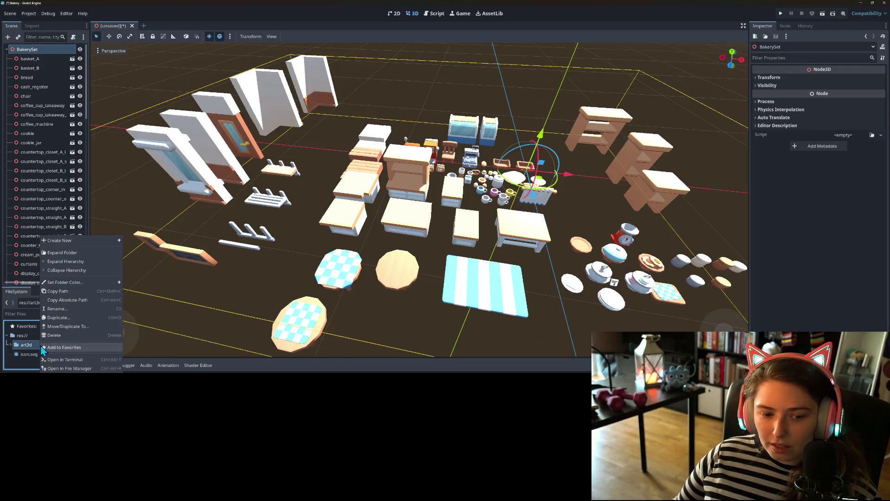
click(57, 309)
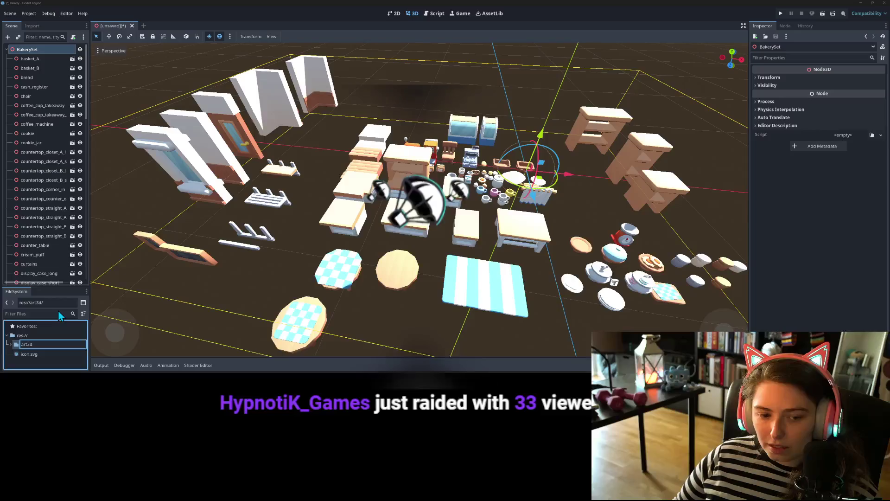
text(_b)
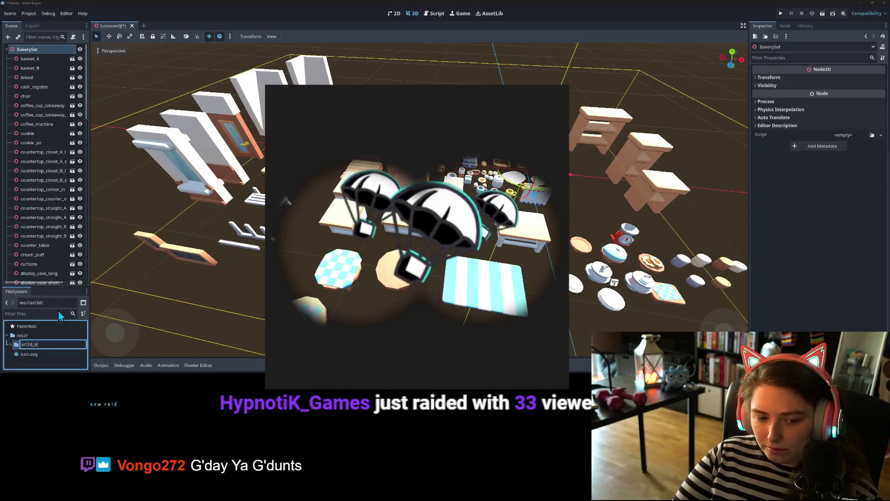
key(Escape)
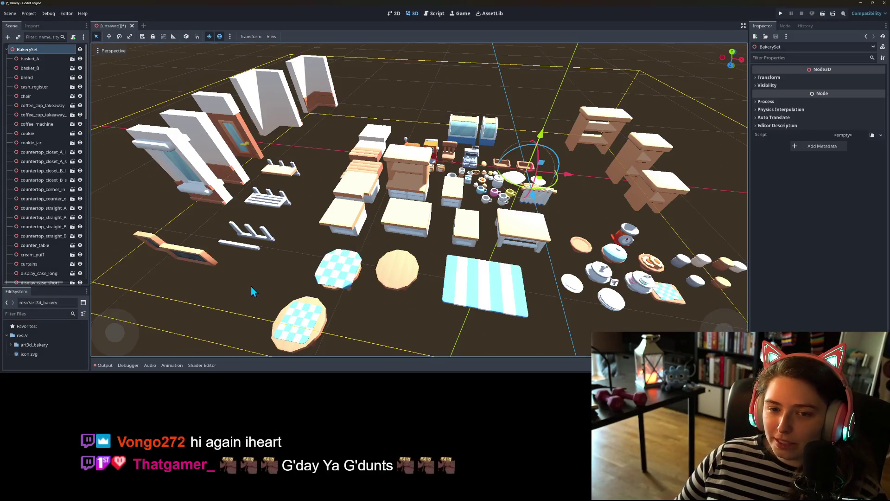
scroll(256, 291, down, 4)
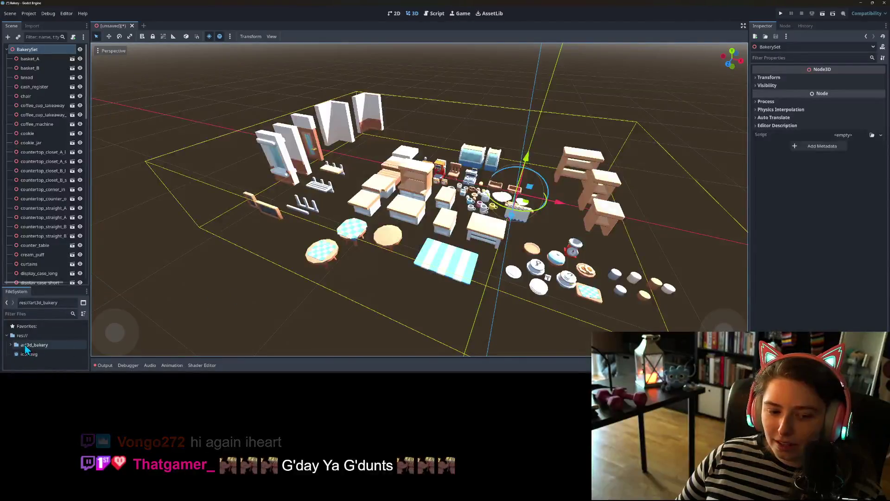
Try saving the scene as bakery_set.tscn in art3d_bakery, dismissing the save error alerts
key(ctrl+s)
click(336, 118)
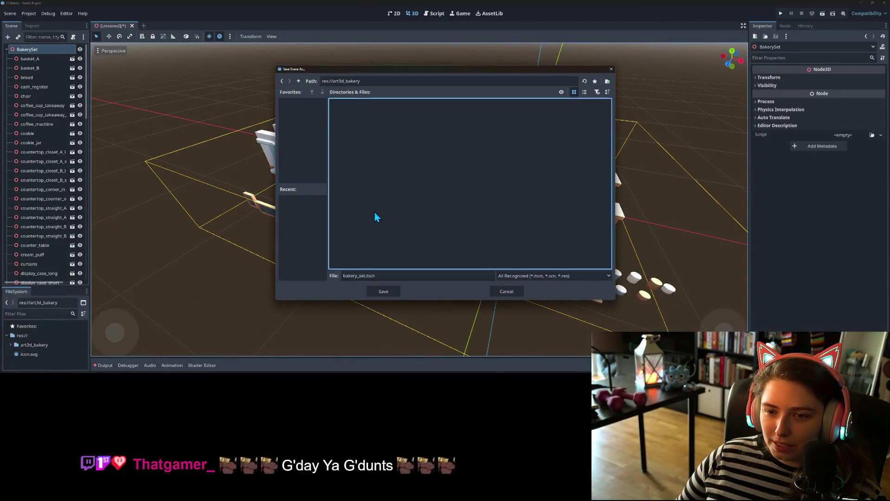
click(376, 292)
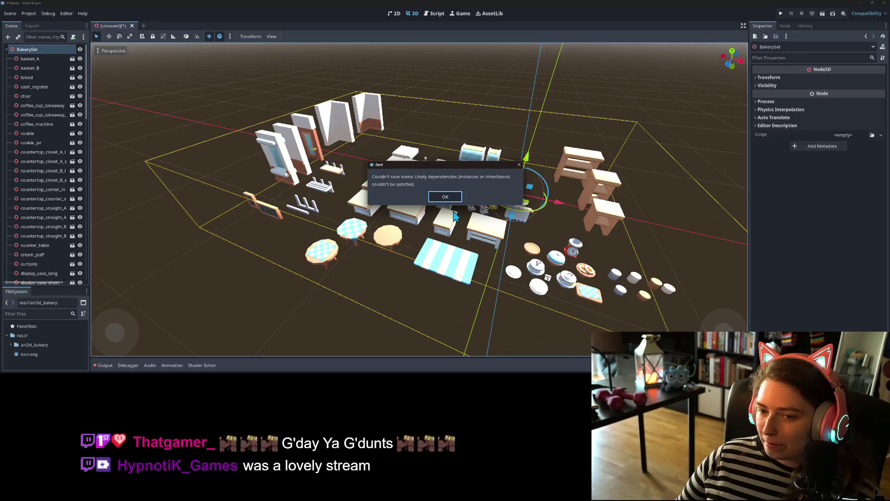
click(444, 198)
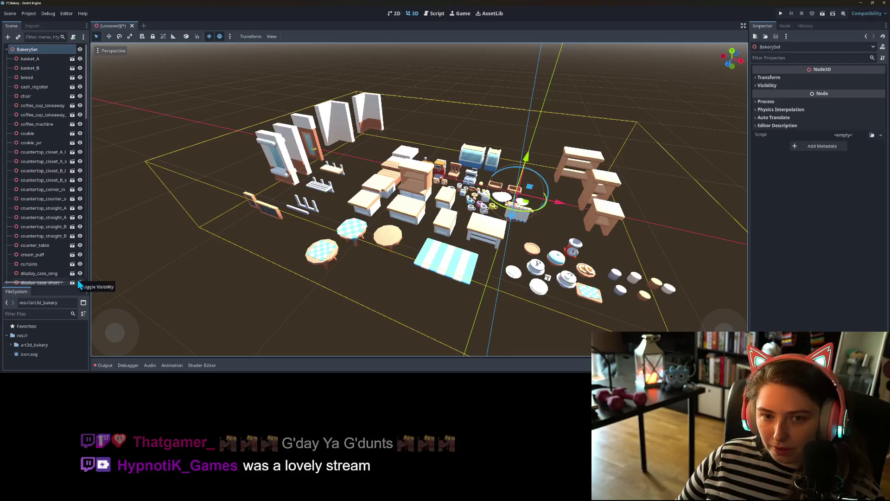
key(ctrl+s)
click(439, 193)
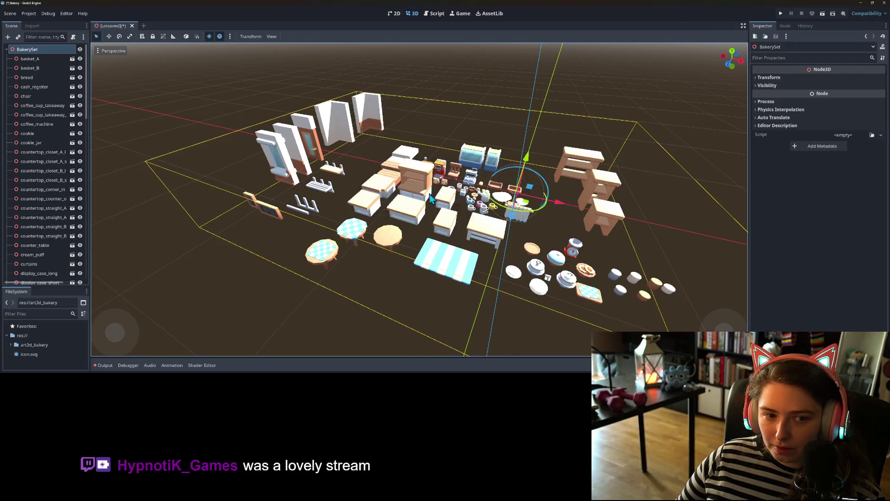
Delete all 80 nodes from basket_A to whisk and save the emptied scene
scroll(35, 237, down, 5)
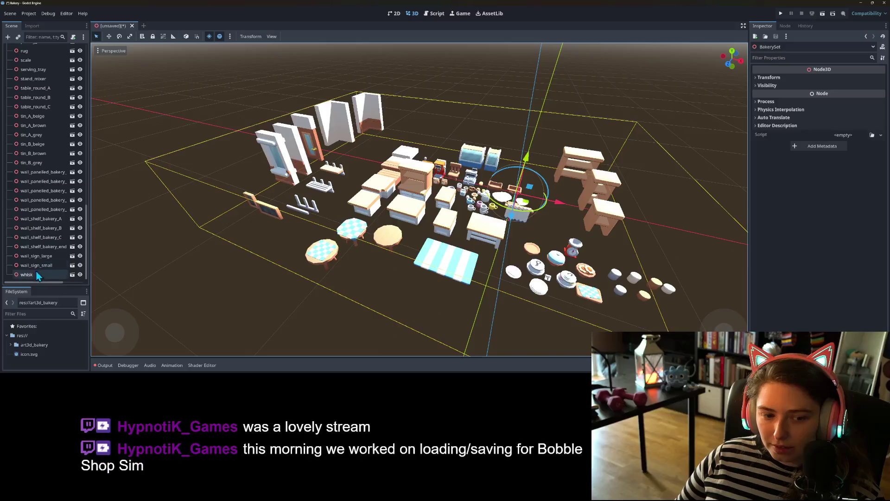
click(36, 271)
scroll(62, 200, up, 15)
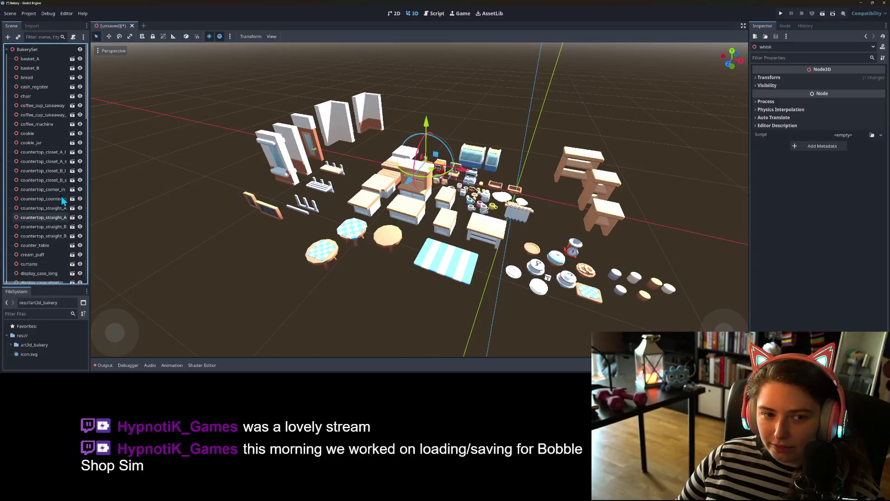
shift+click(29, 60)
key(Delete)
key(Return)
key(ctrl+s)
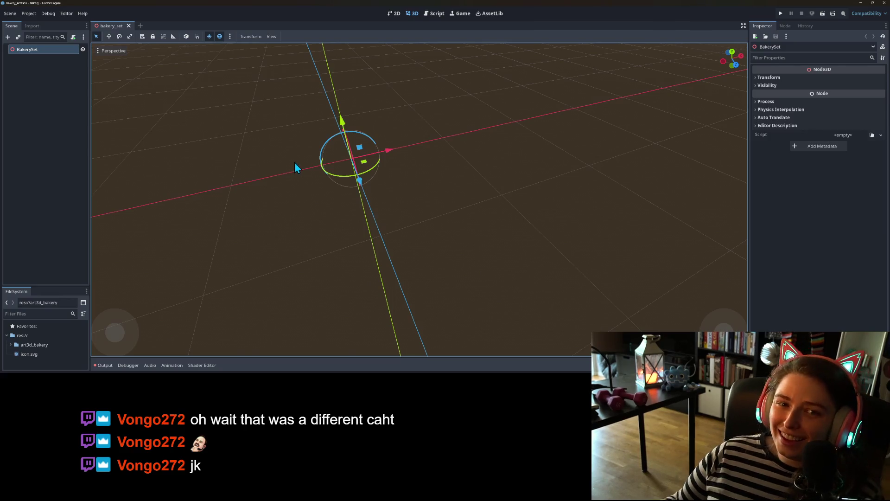
Make the FileSystem dock much taller and expand the art3d_bakery folder
mouse_move(420, 266)
mouse_down()
mouse_move(433, 278)
mouse_move(376, 261)
mouse_up()
scroll(375, 262, up, 3)
scroll(345, 246, up, 2)
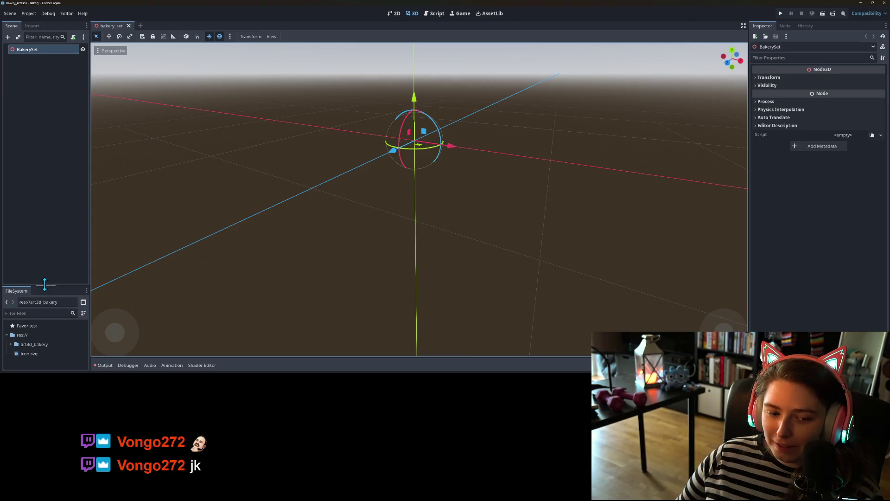
drag(45, 285, 45, 143)
click(10, 199)
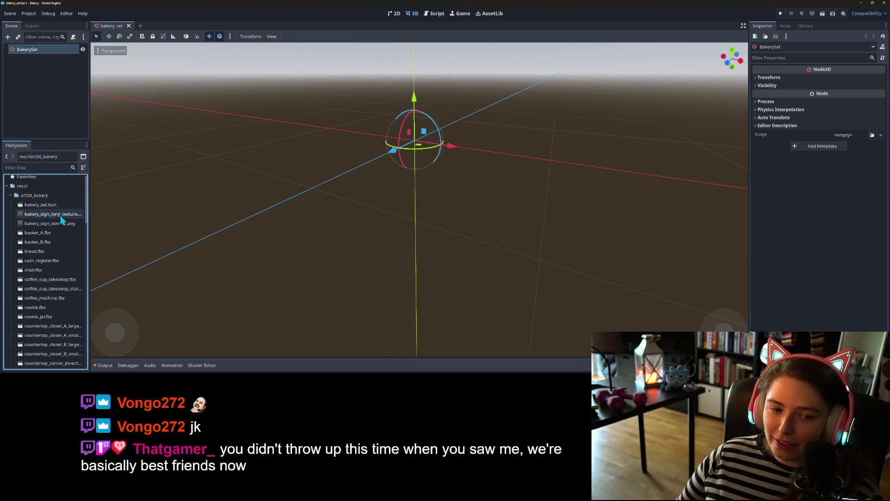
Place basket_A.fbx into the 3D scene and nudge it slightly left and down
mouse_move(37, 233)
mouse_down()
mouse_move(218, 199)
mouse_move(414, 190)
mouse_up()
scroll(397, 211, up, 5)
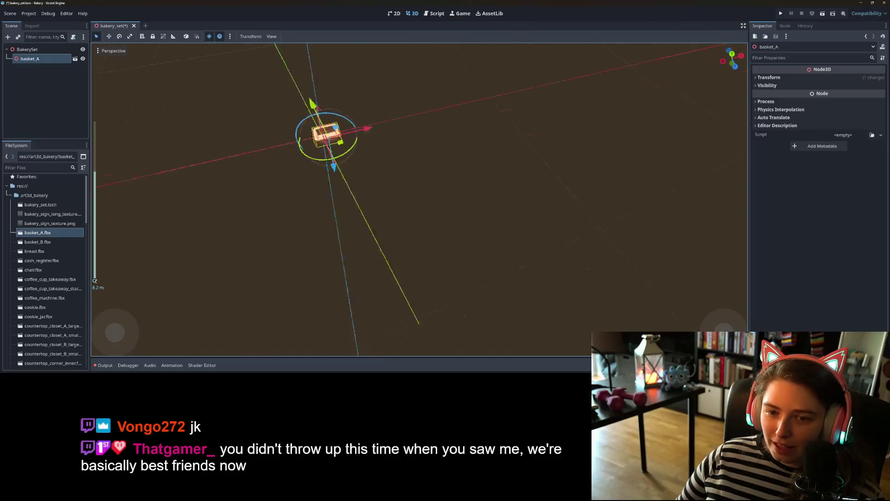
scroll(478, 218, up, 2)
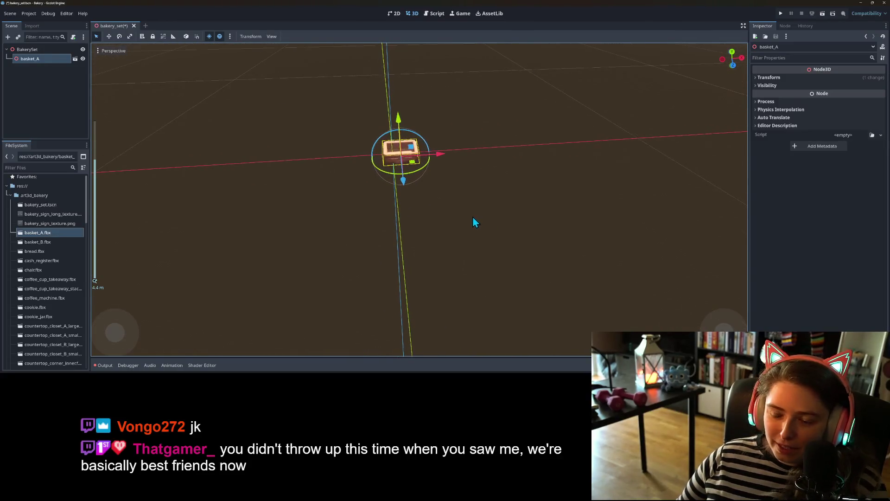
scroll(411, 164, down, 4)
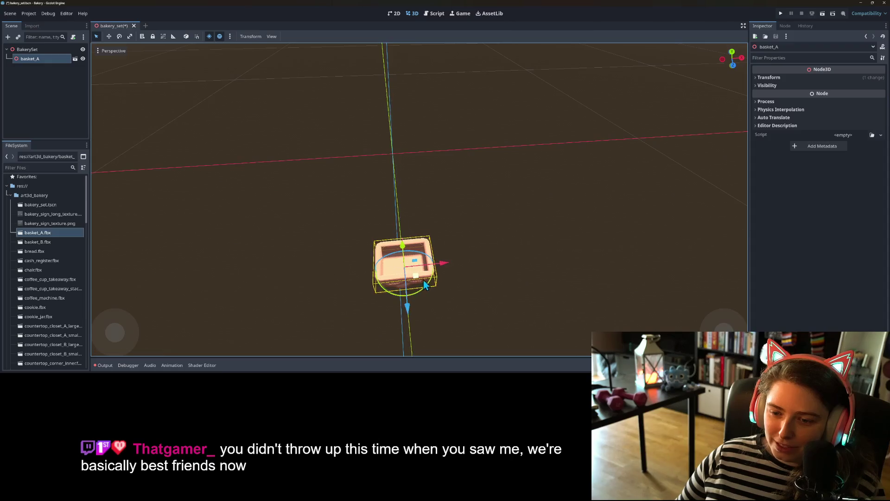
drag(424, 244, 421, 249)
scroll(428, 300, up, 10)
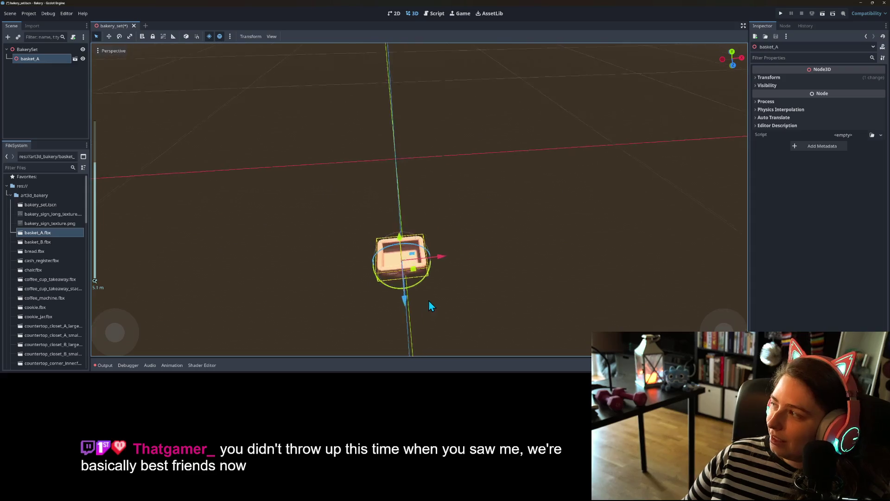
mouse_move(432, 291)
mouse_down()
mouse_move(451, 238)
mouse_move(465, 282)
mouse_move(497, 278)
mouse_move(431, 273)
mouse_up()
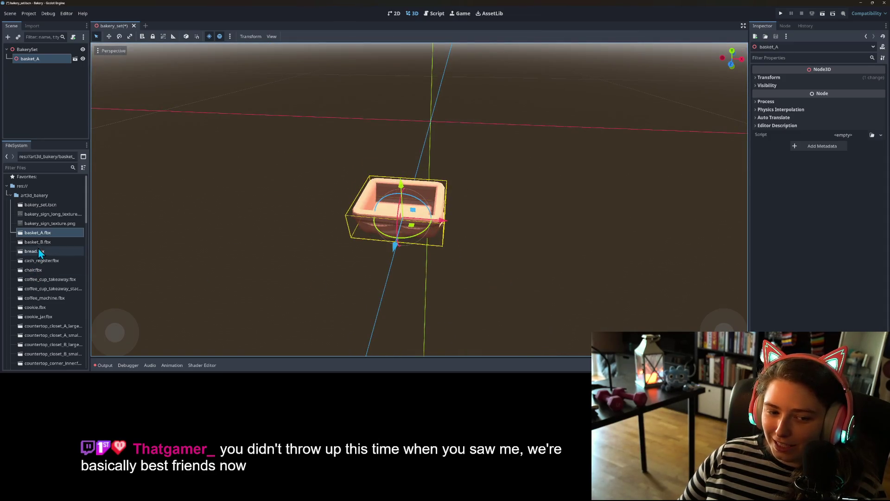
Delete the basket_A node from the scene
click(22, 68)
click(33, 59)
key(Delete)
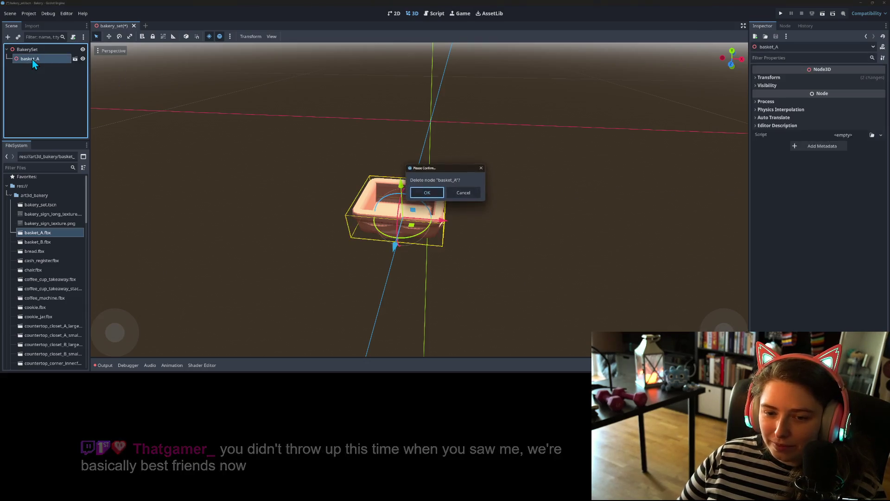
key(Return)
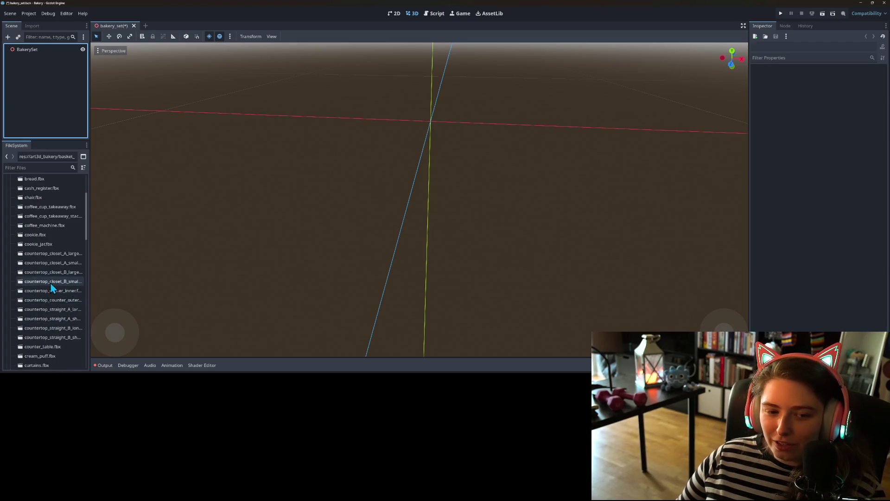
Start adding a child node under BakerySet, then switch over to the browser
scroll(55, 318, down, 5)
scroll(55, 318, down, 5)
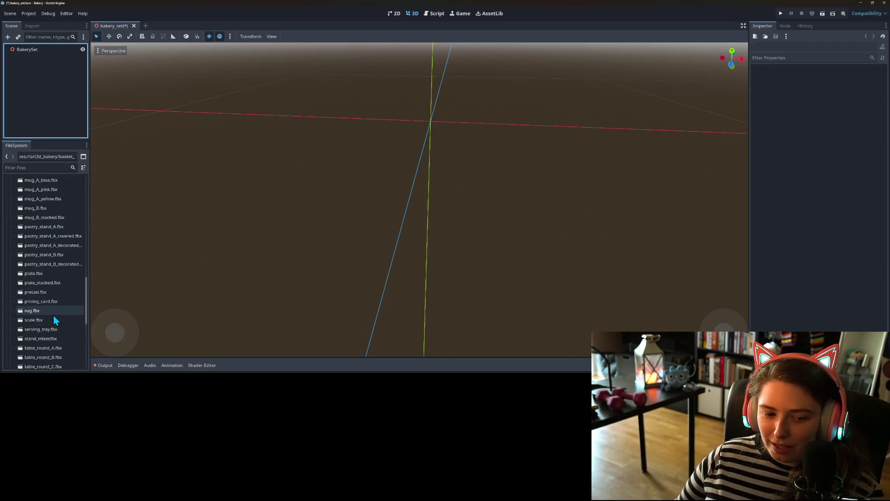
right_click(48, 47)
click(79, 51)
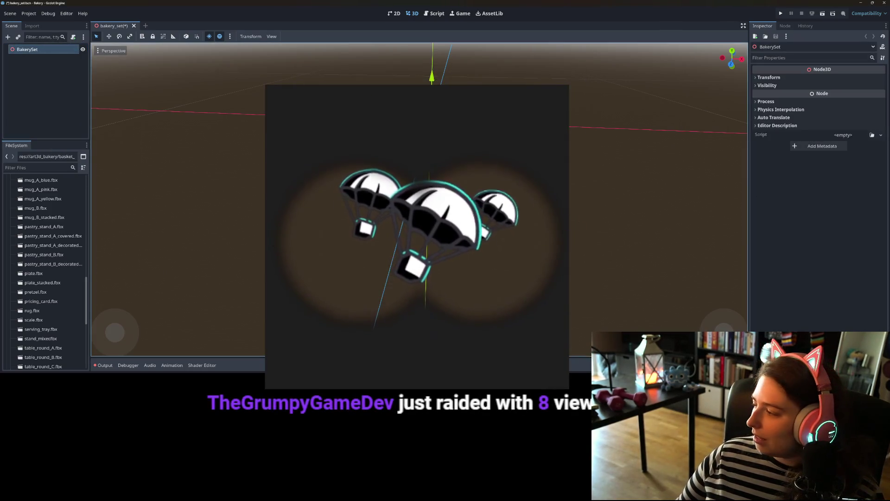
key(alt+Tab)
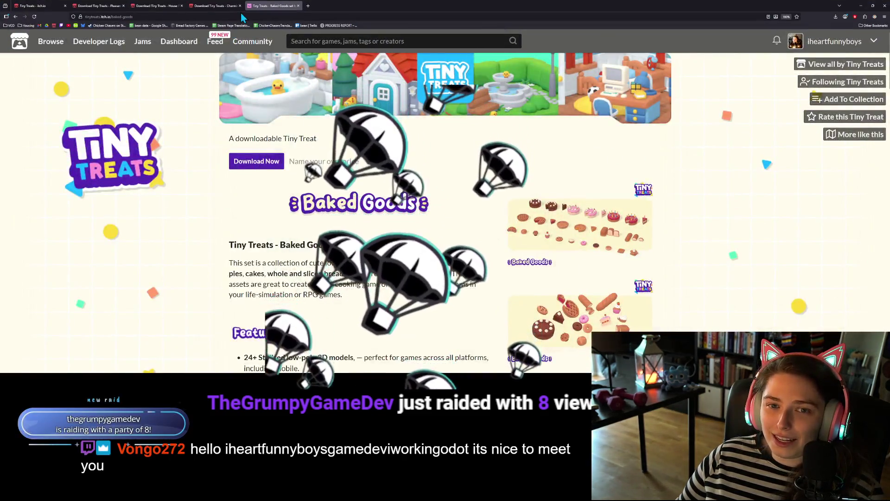
Show the Tiny Treats itch.io creator page listing Charming Kitchen, Baked Goods and other sets
click(46, 10)
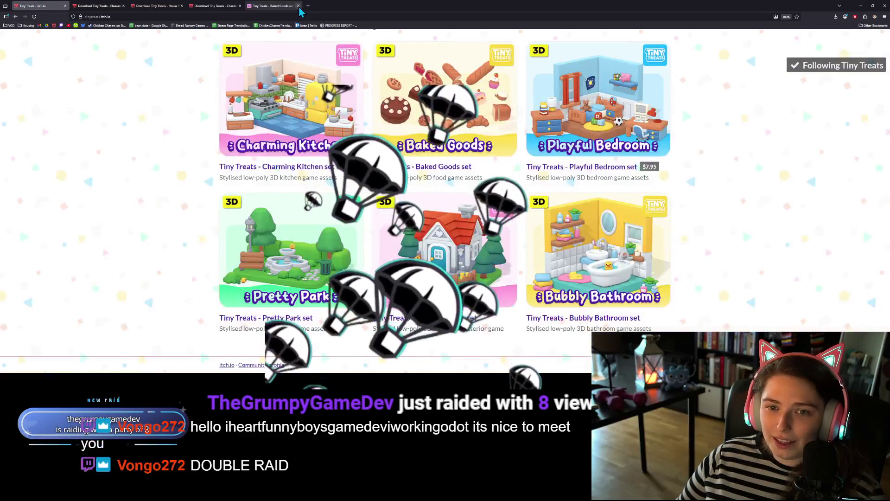
key(ctrl+l)
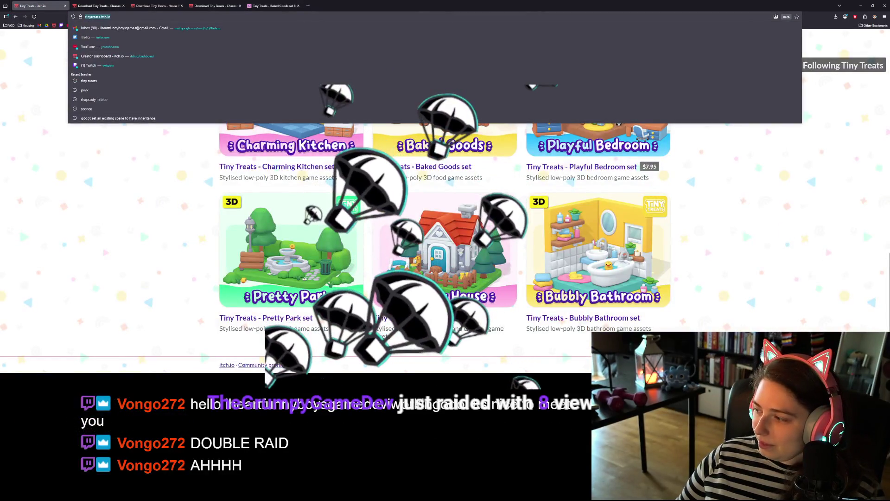
key(Escape)
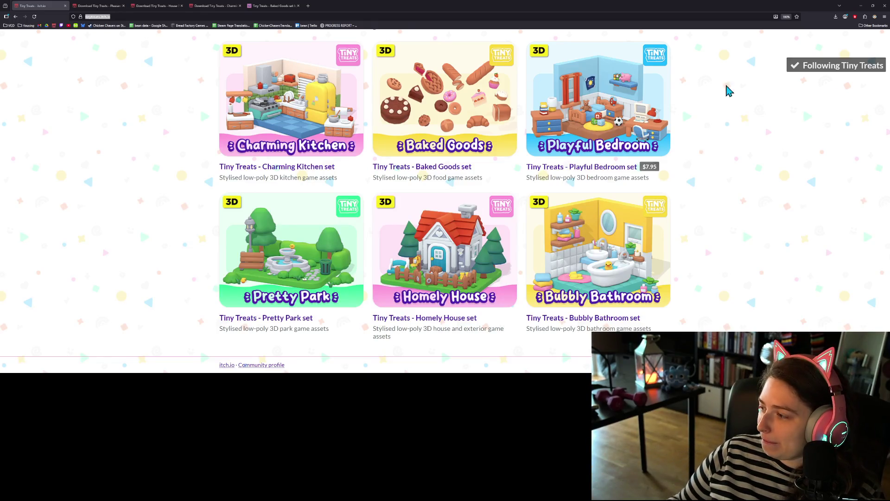
Back in Godot, add a StaticBody3D child under BakerySet
click(862, 6)
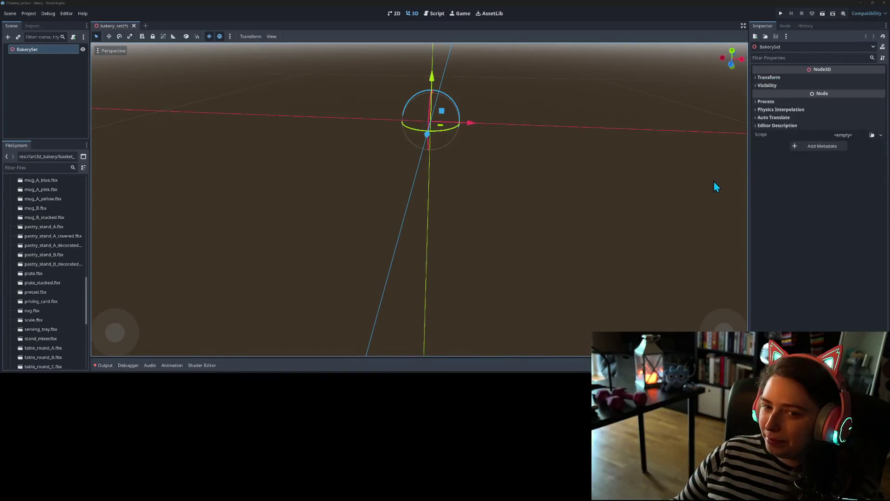
scroll(439, 233, down, 3)
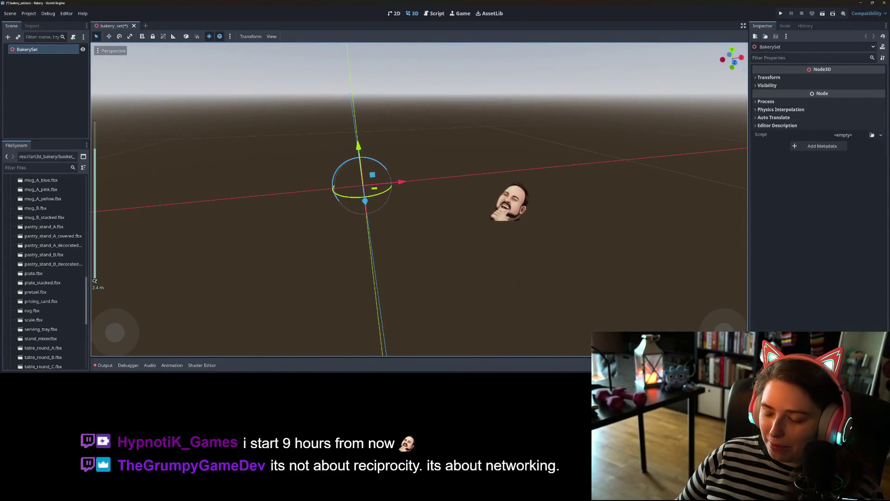
mouse_move(453, 241)
mouse_down()
mouse_move(499, 266)
mouse_move(505, 273)
mouse_move(496, 284)
mouse_up()
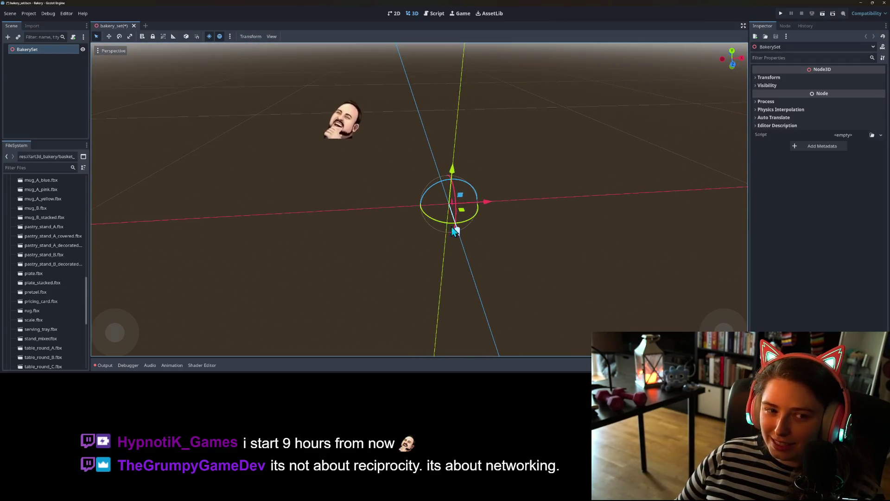
right_click(57, 49)
click(82, 54)
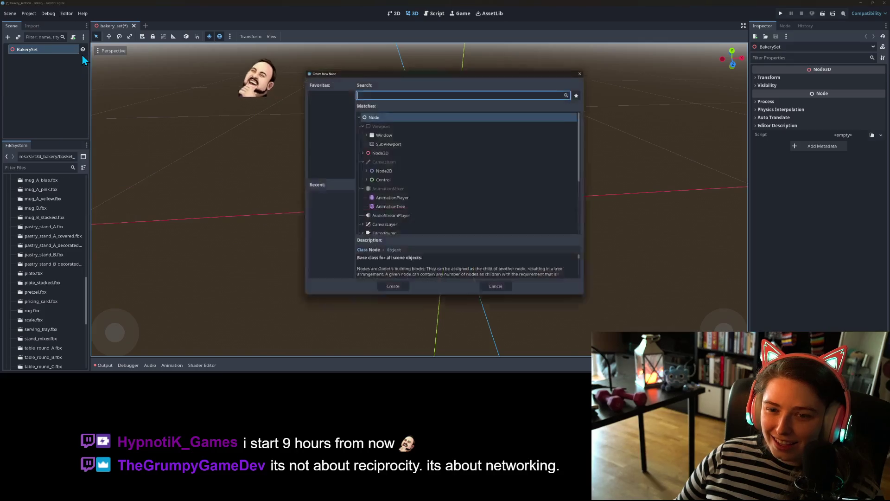
click(360, 152)
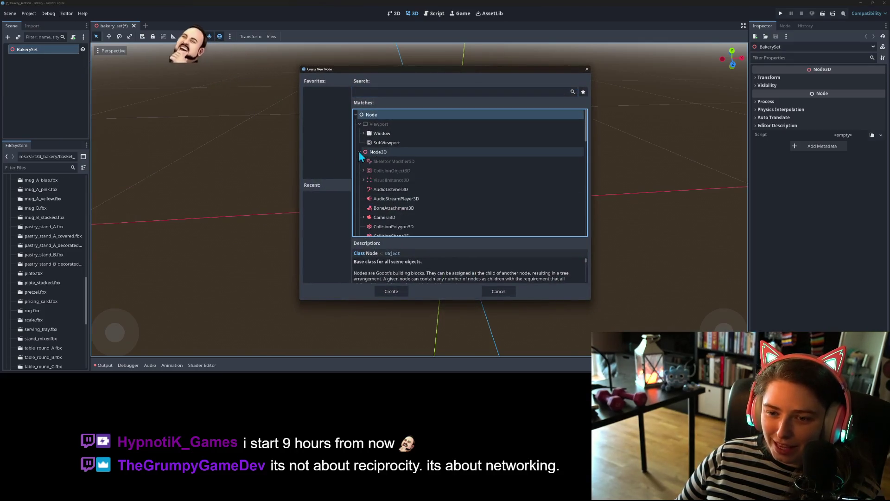
click(389, 91)
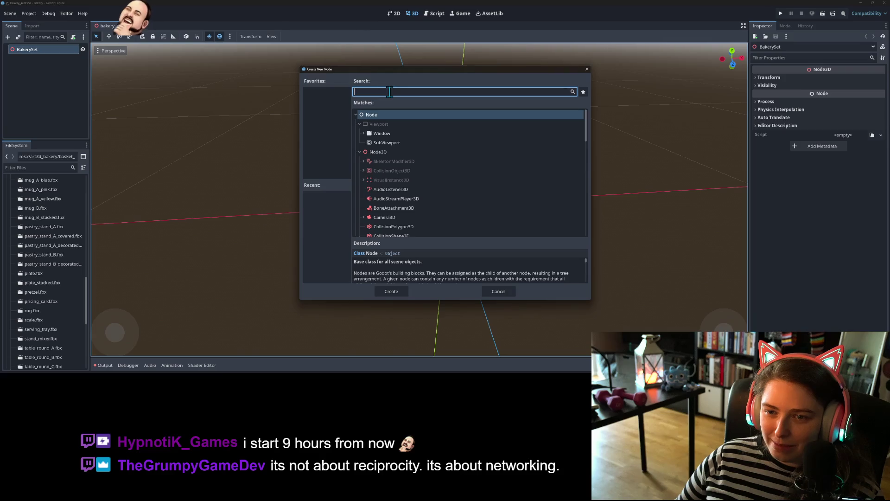
text(stati)
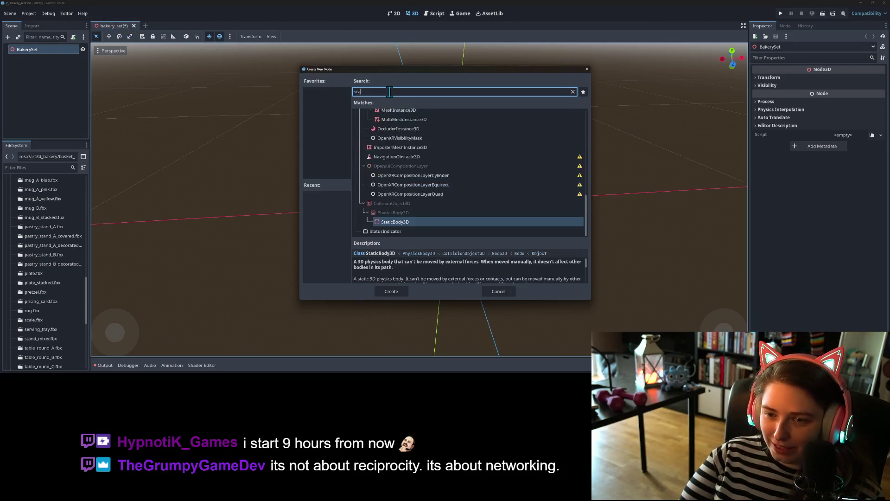
key(Return)
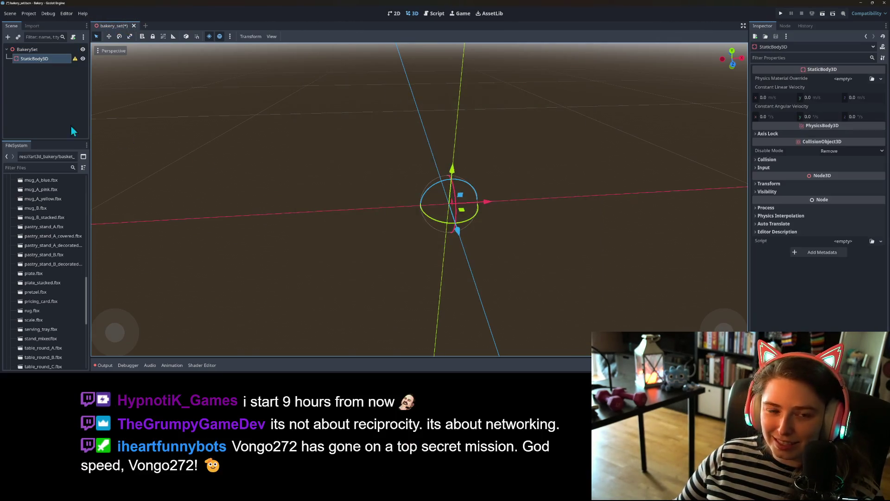
Instance wall_panelled_bakery_straight as a child of the StaticBody3D
right_click(33, 65)
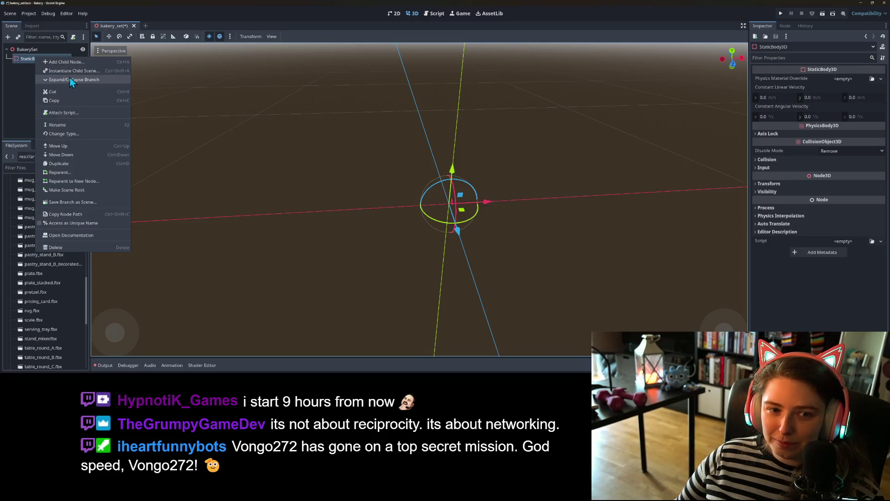
click(69, 71)
text(wa)
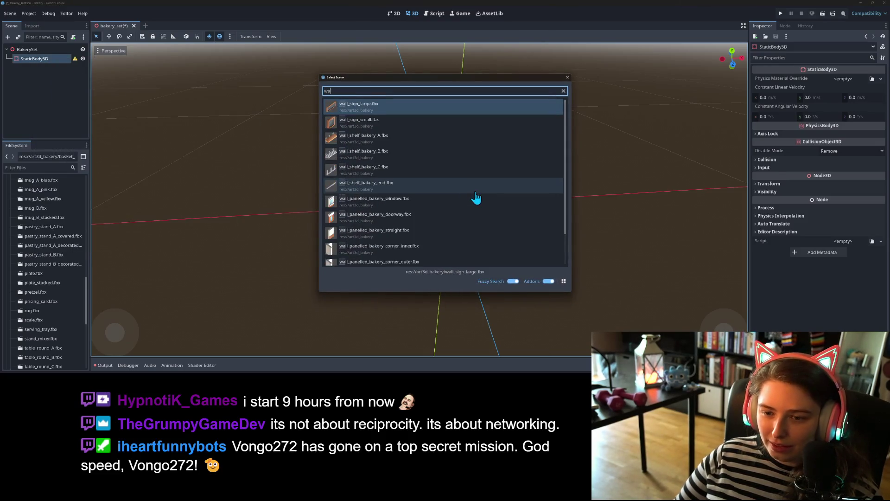
double_click(391, 232)
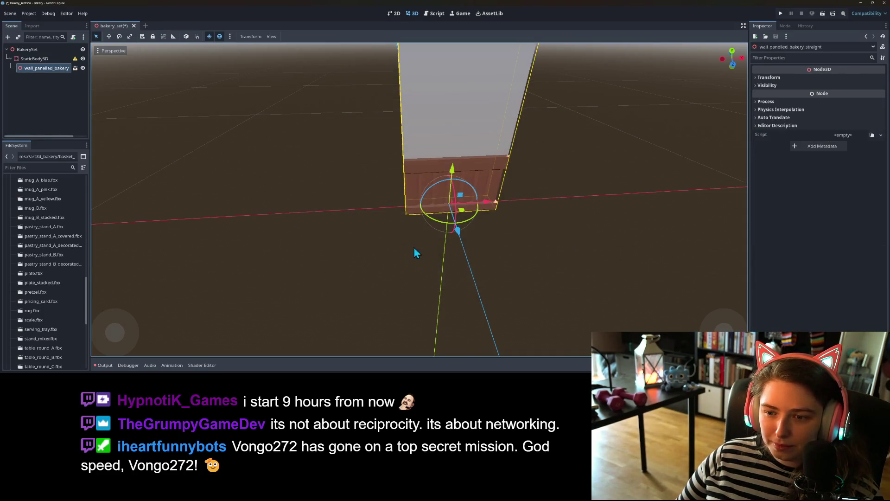
drag(413, 247, 485, 218)
Add a CollisionShape3D child to the StaticBody3D
right_click(45, 58)
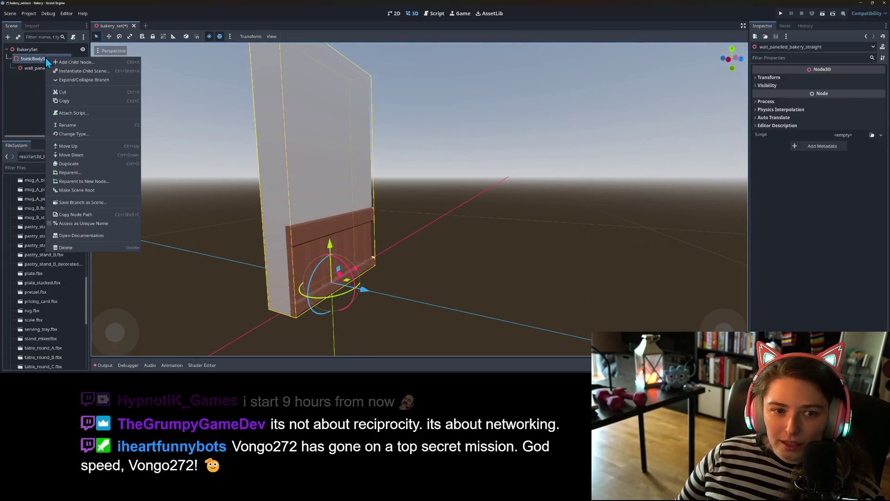
click(68, 64)
text(coll)
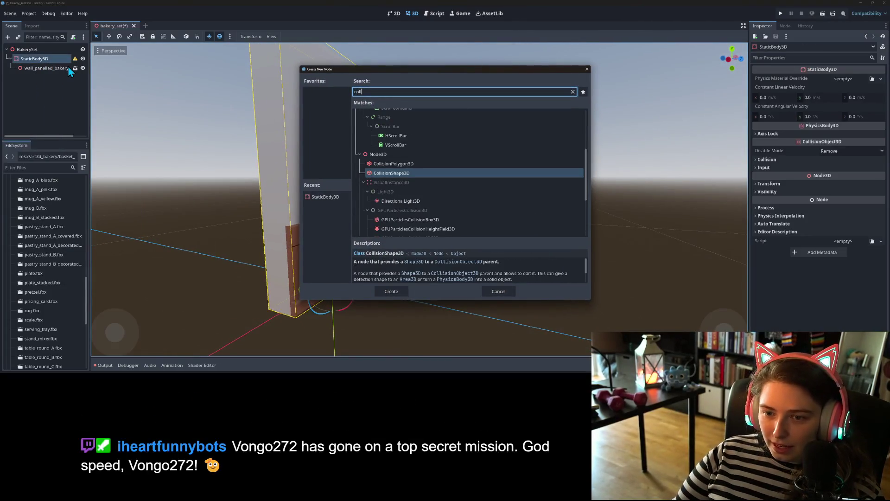
key(Return)
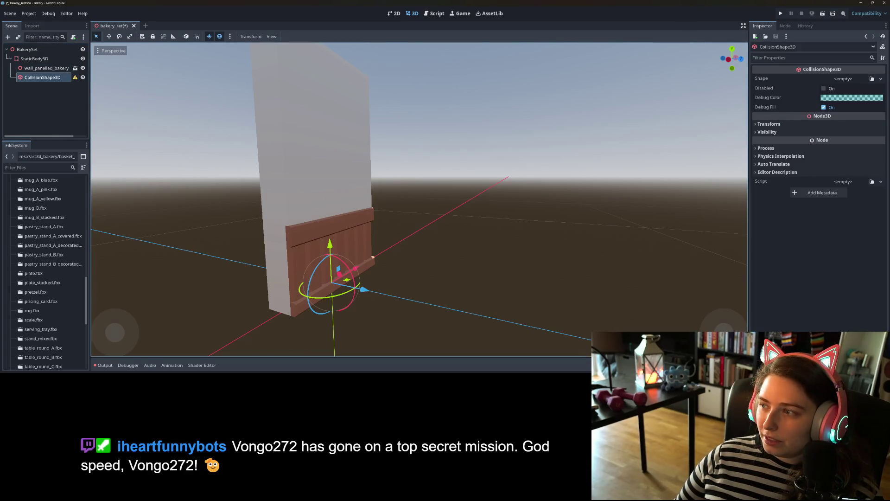
Give the collision shape a BoxShape3D and fit its width and height to the wall in front view
click(881, 78)
click(848, 117)
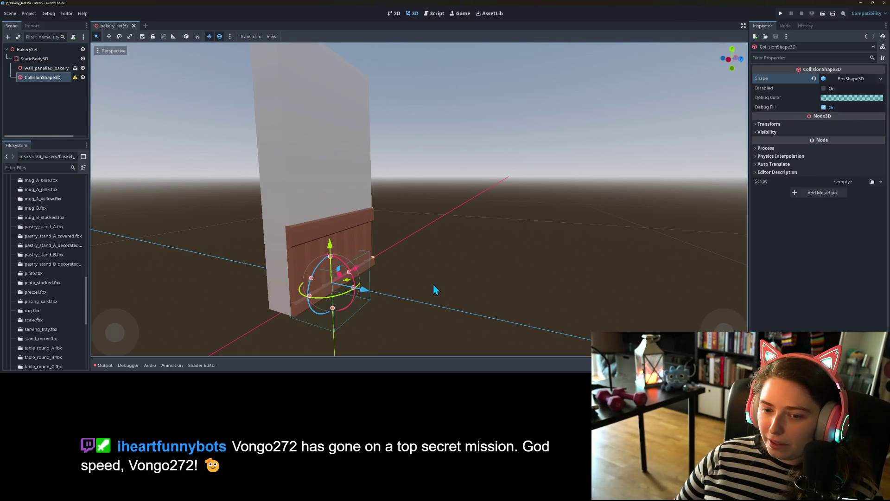
key(KP_1)
scroll(398, 282, up, 3)
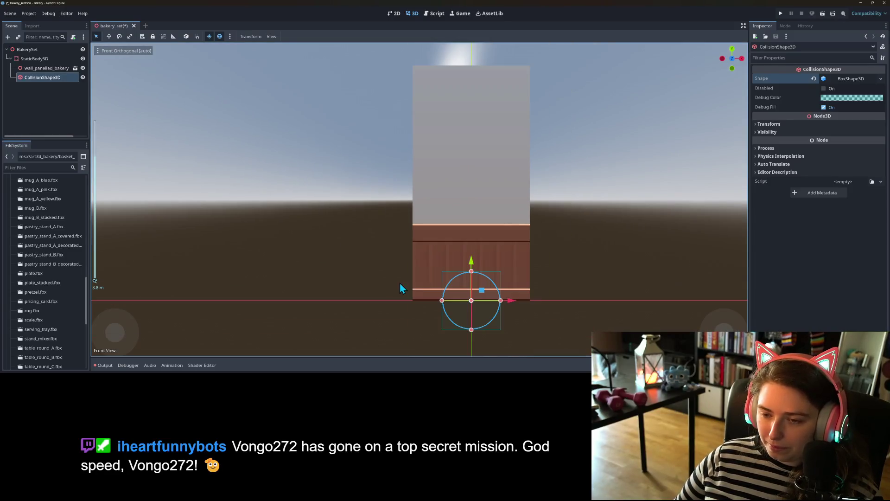
drag(442, 300, 413, 300)
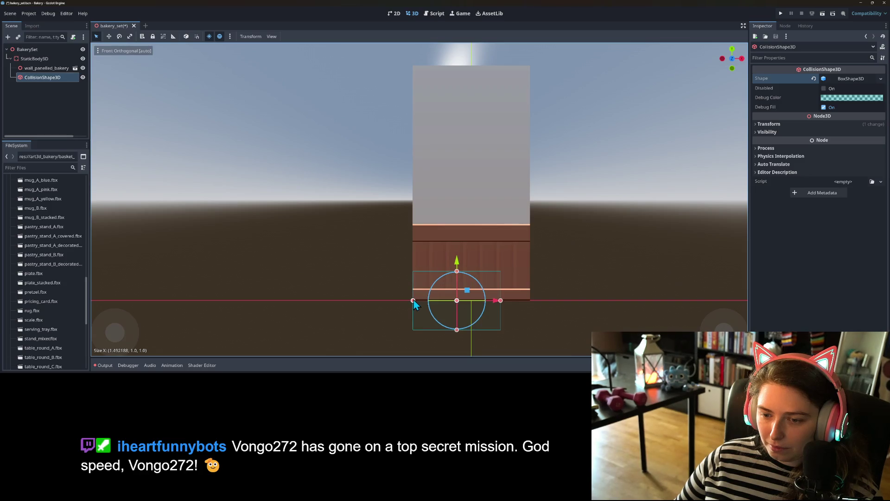
drag(500, 300, 531, 301)
drag(472, 271, 444, 71)
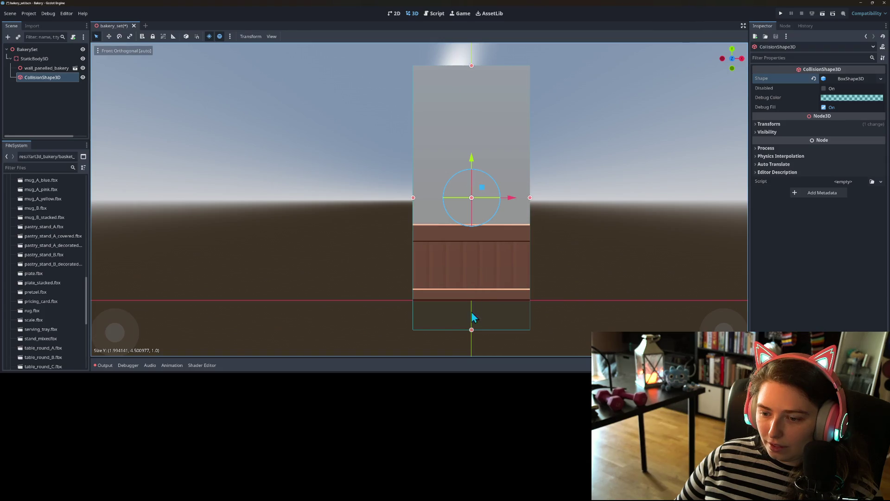
drag(471, 330, 471, 301)
Fit the box depth to the wall's thickness in side view and save the scene
key(KP_3)
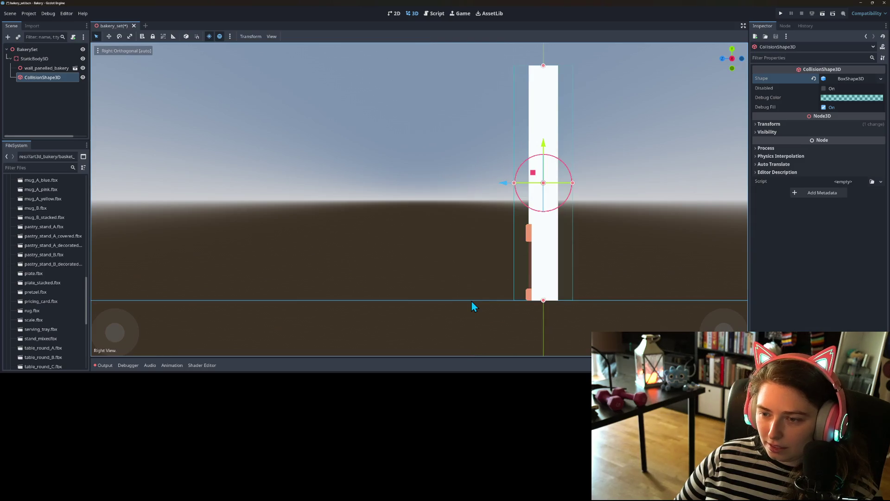
drag(514, 183, 558, 184)
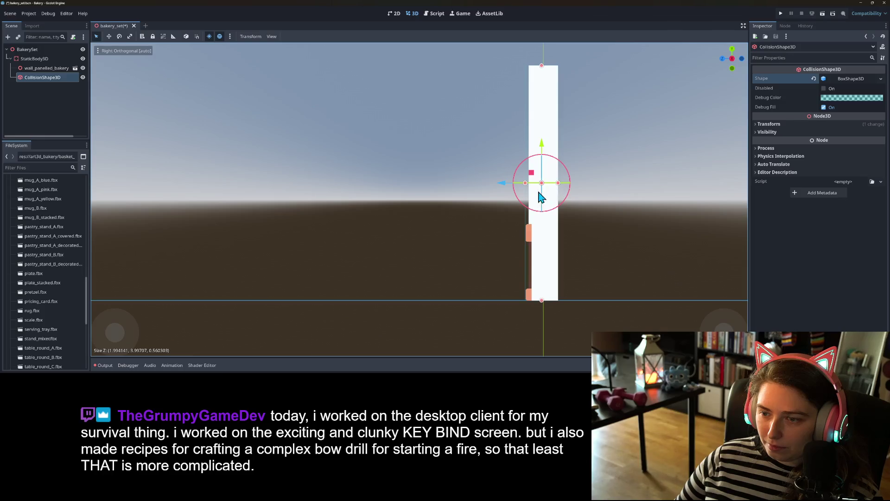
drag(525, 184, 526, 184)
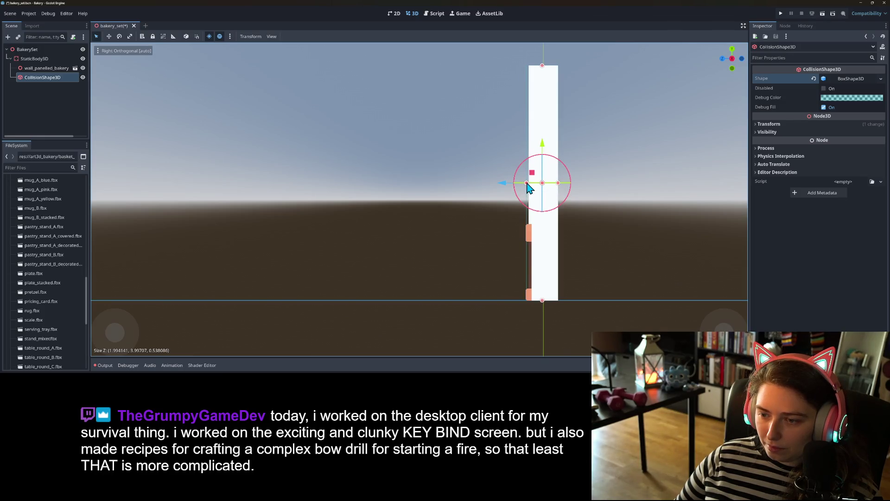
key(ctrl+s)
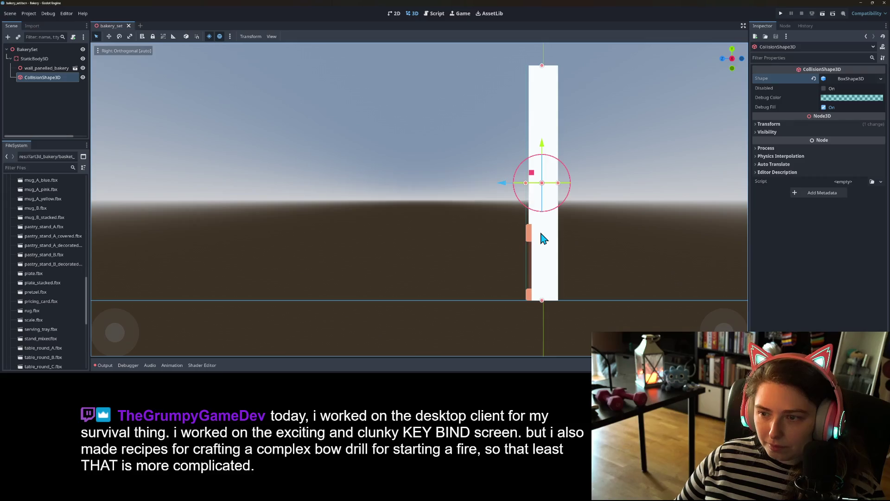
Rename the StaticBody3D holding the straight wall to wall_straight
right_click(37, 58)
mouse_move(149, 223)
mouse_down()
mouse_move(421, 294)
mouse_move(464, 287)
mouse_up()
right_click(52, 65)
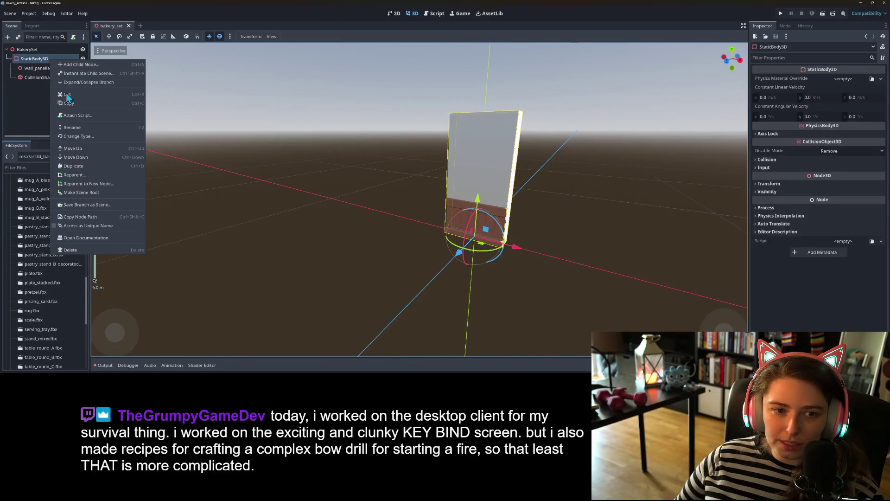
click(74, 127)
text(wall)
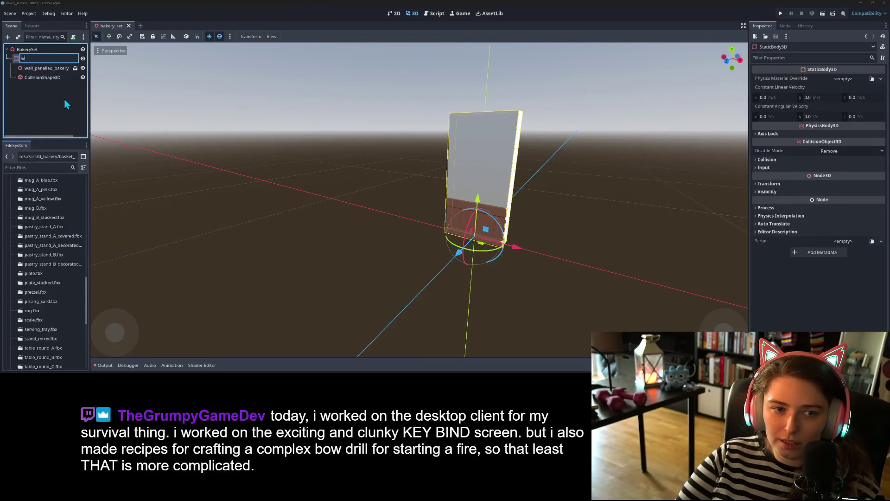
text(_straig)
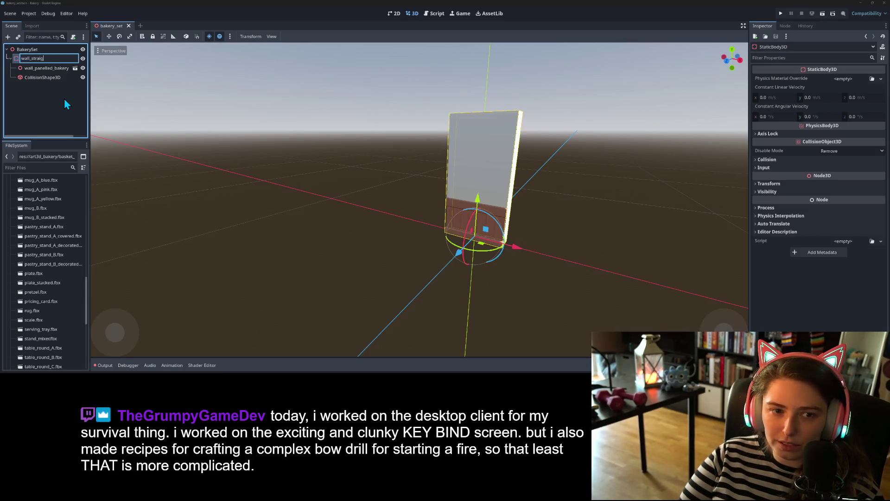
text(thht)
key(Return)
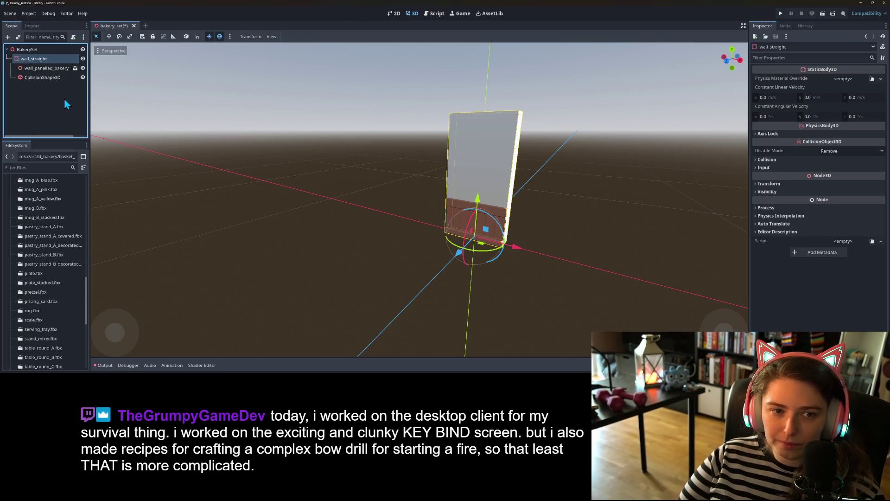
right_click(52, 56)
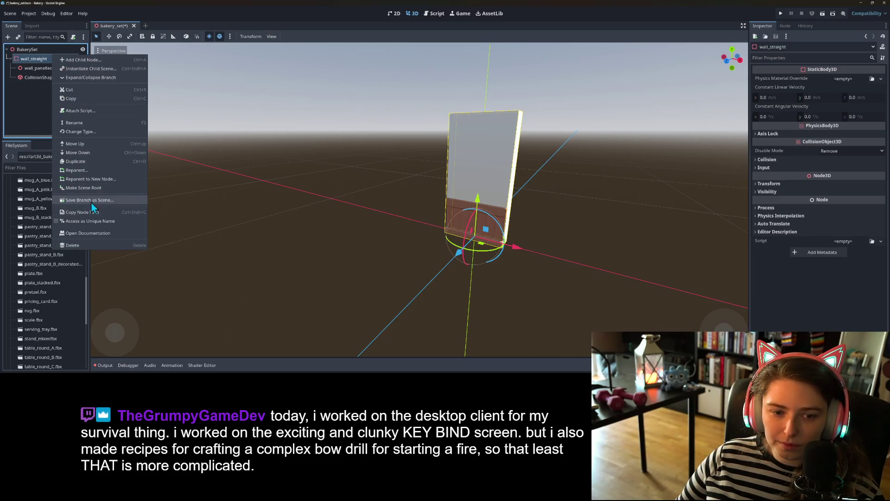
Save the wall_straight branch as wall_straight.tscn inside a newly created 'prefabs' folder
click(91, 200)
right_click(423, 147)
click(435, 150)
text(prefabs)
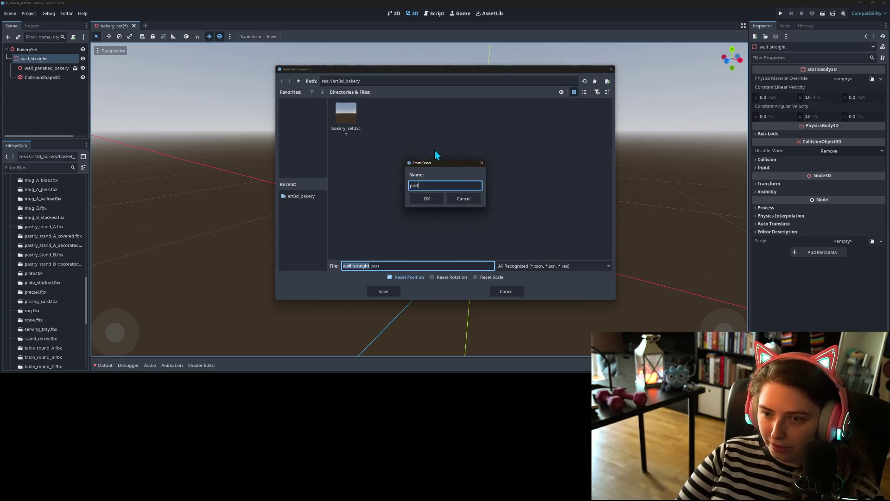
key(Return)
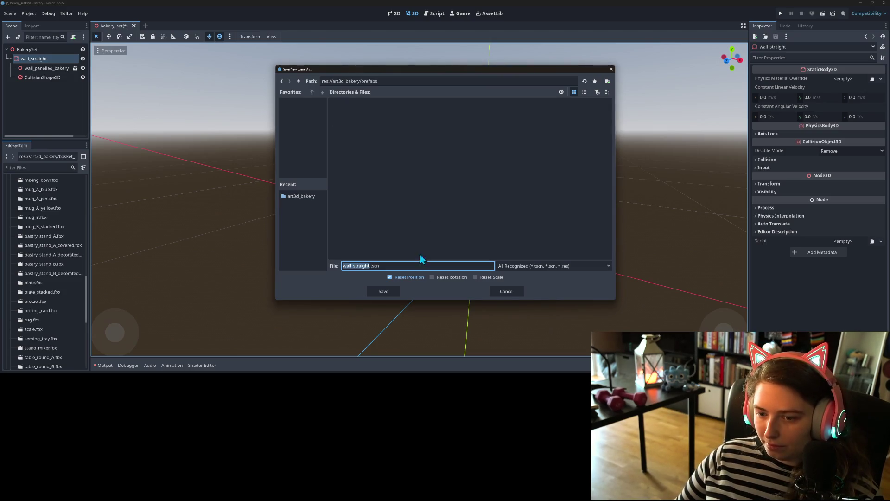
click(383, 291)
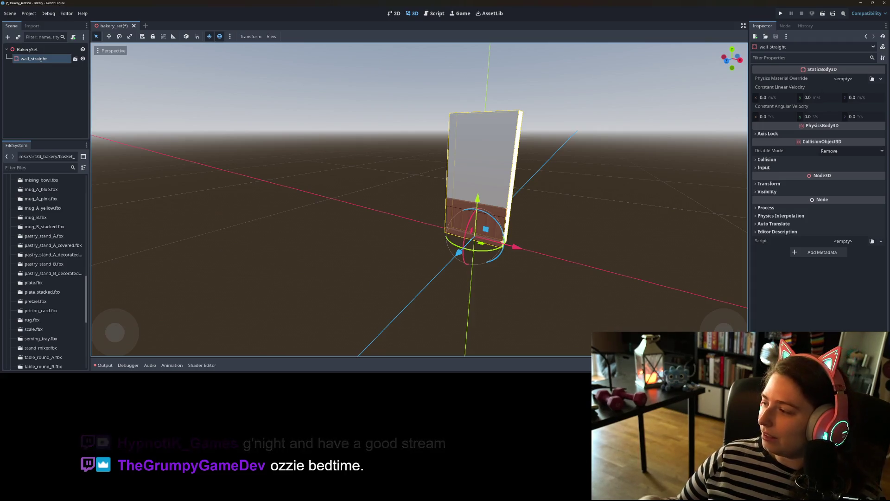
Save the scene and slide the wall_straight instance left along the X axis, clearing the origin
scroll(405, 285, up, 2)
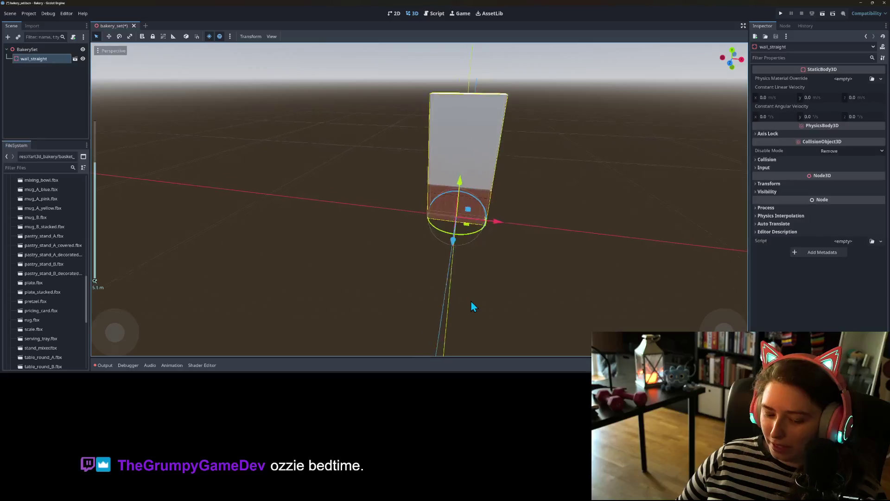
key(ctrl+s)
mouse_move(478, 301)
mouse_down()
mouse_move(593, 274)
mouse_move(580, 283)
mouse_move(592, 287)
mouse_move(493, 279)
mouse_up()
scroll(482, 289, down, 3)
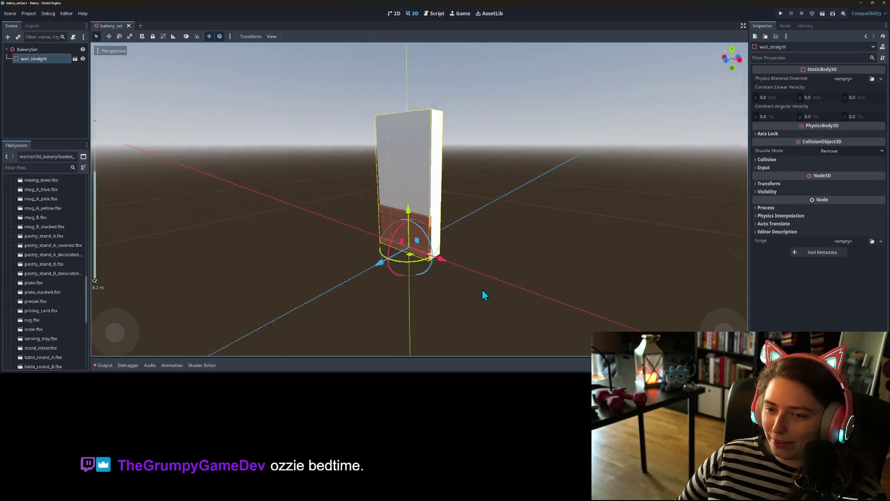
drag(461, 257, 223, 221)
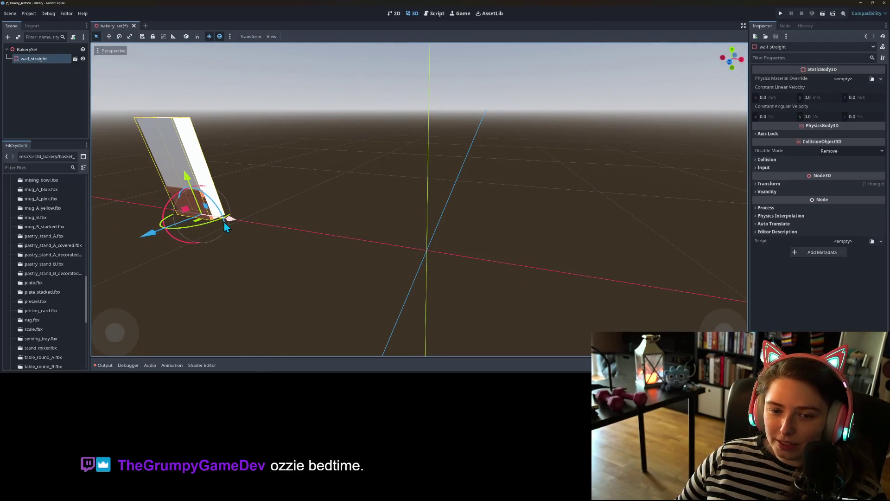
right_click(37, 50)
Add a new StaticBody3D child under BakerySet
click(55, 56)
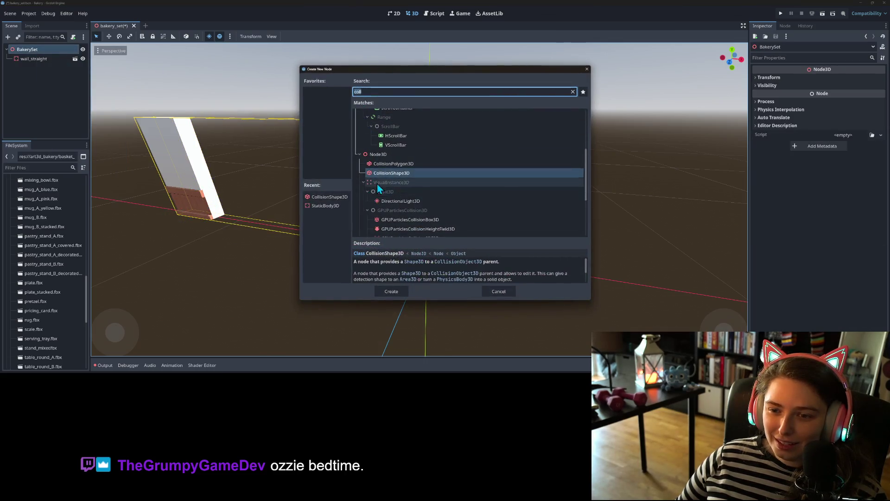
click(320, 205)
click(393, 293)
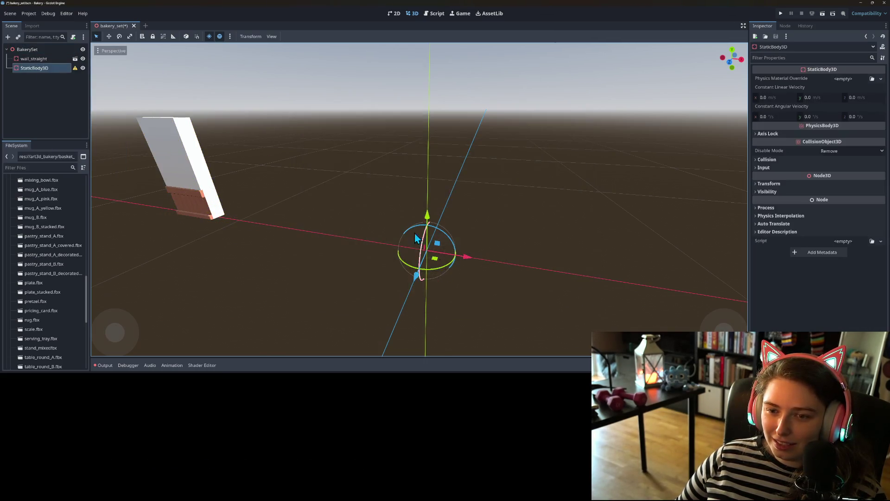
Instance wall_panelled_bakery_corner_inner.fbx under the new StaticBody3D
right_click(43, 70)
click(76, 87)
text(wall)
scroll(385, 195, down, 1)
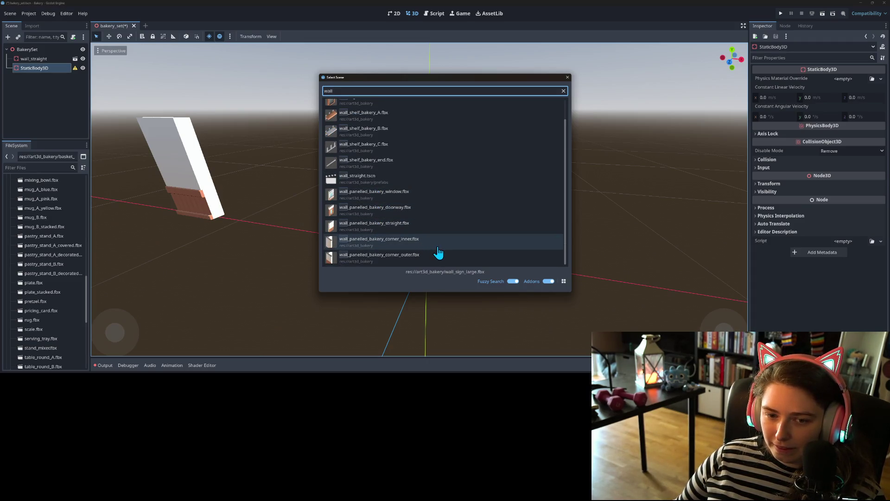
double_click(405, 240)
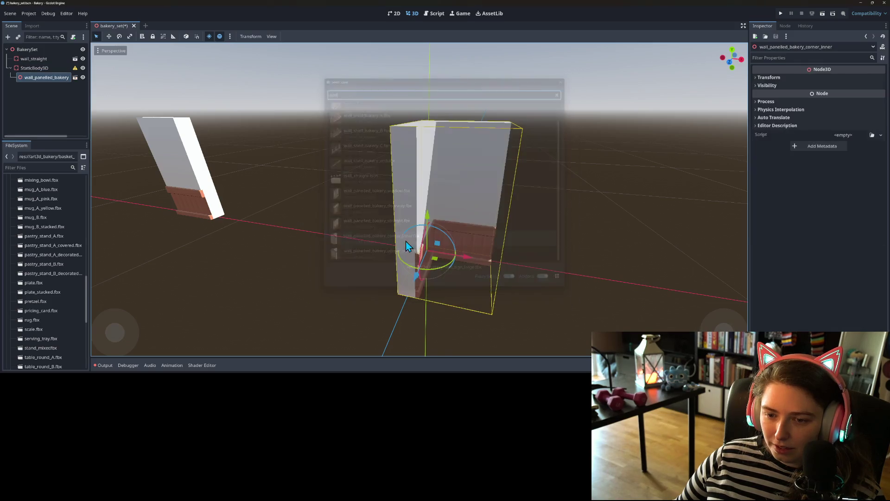
right_click(32, 70)
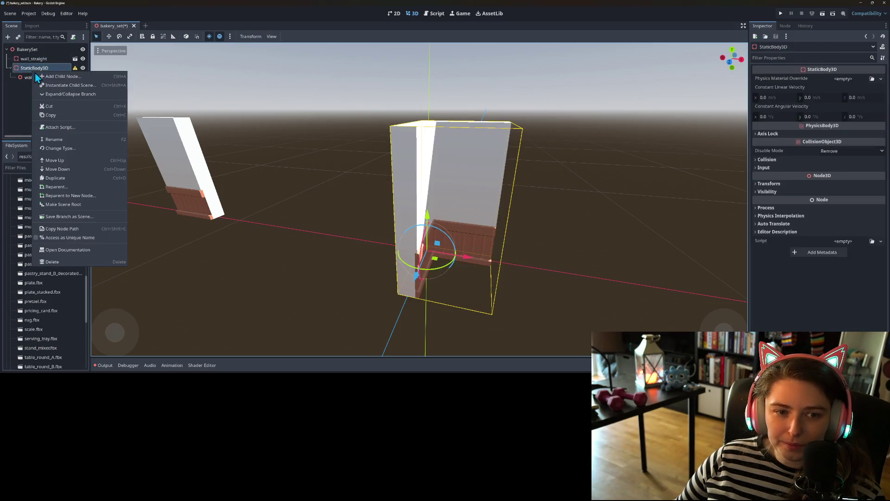
Add a CollisionShape3D to the corner wall's StaticBody3D and give it a new BoxShape3D
click(51, 81)
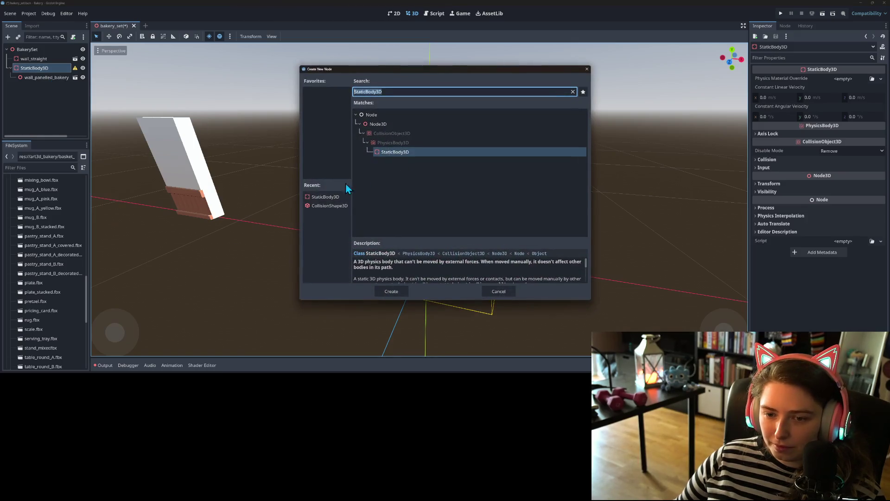
click(321, 204)
click(395, 296)
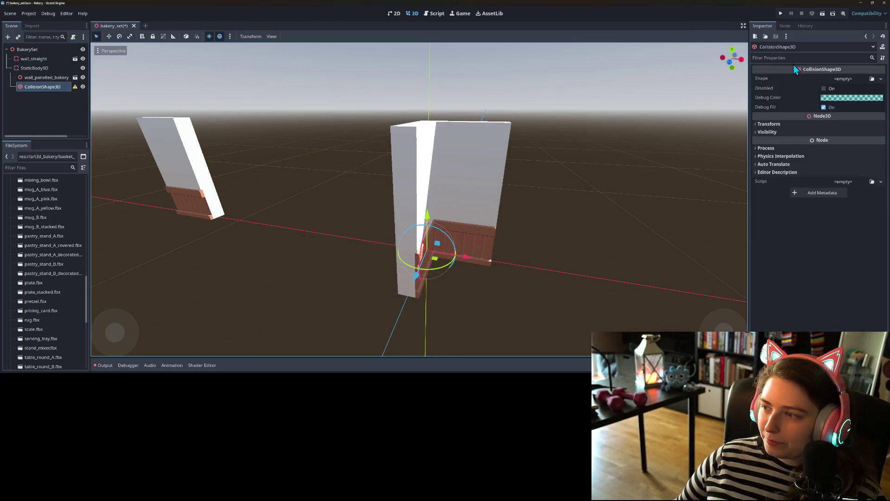
click(866, 78)
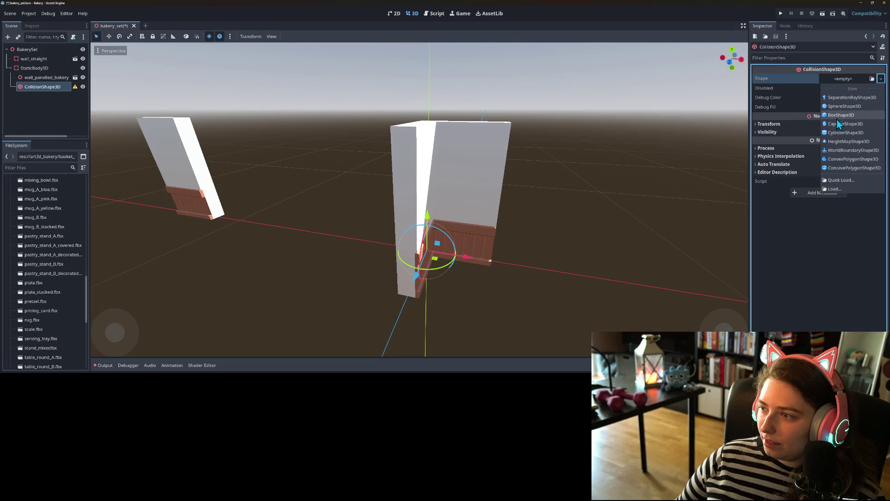
click(849, 89)
key(KP_1)
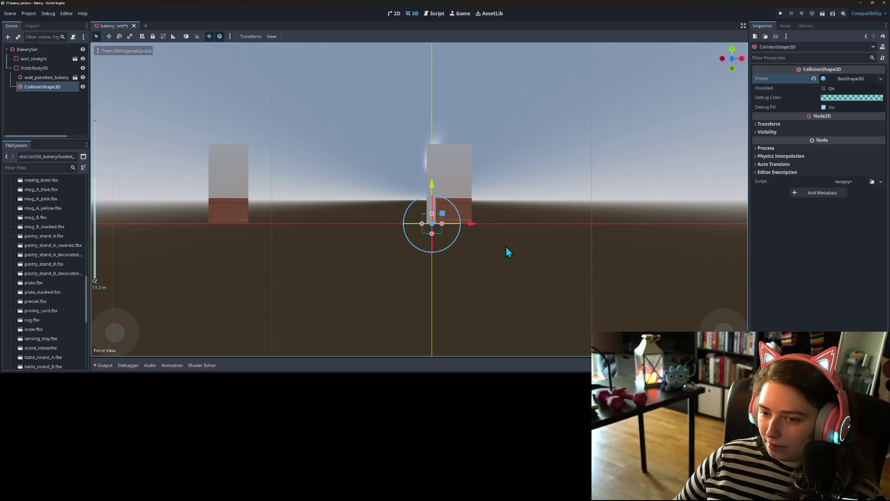
Stretch the collision box up to the wall's top and narrow its width to about 0.76
scroll(463, 224, up, 5)
drag(446, 230, 446, 80)
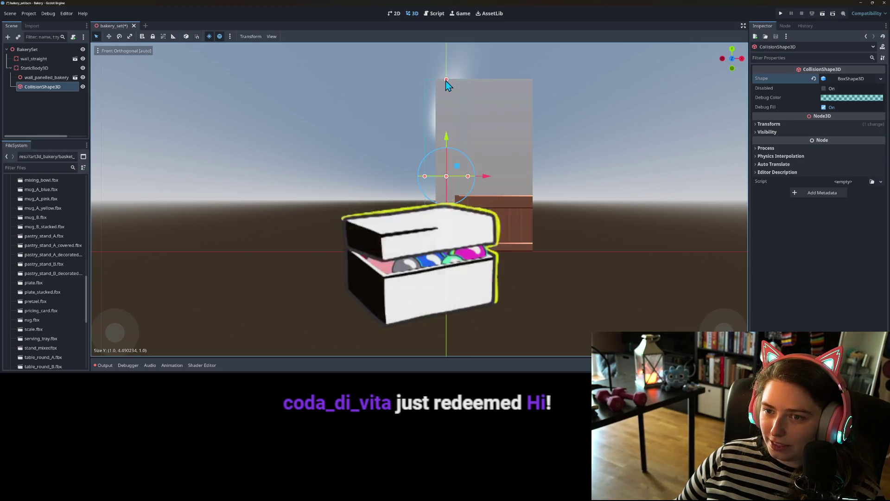
drag(477, 148, 442, 196)
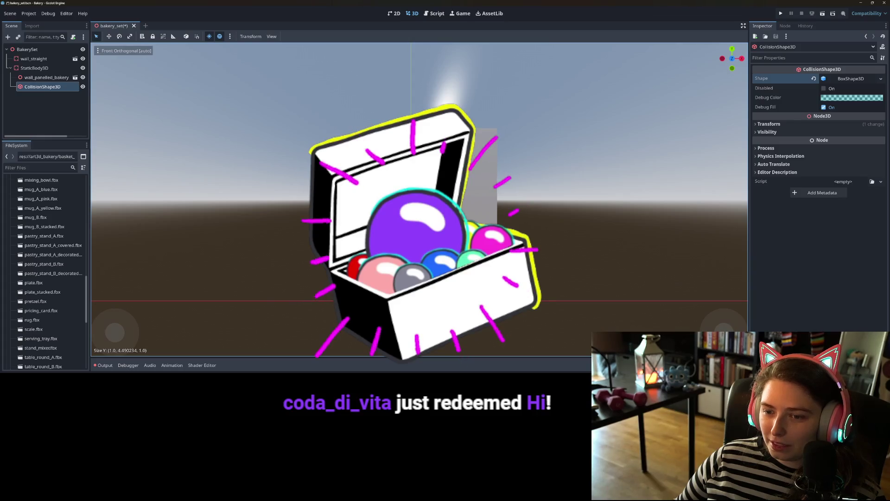
drag(395, 226, 401, 229)
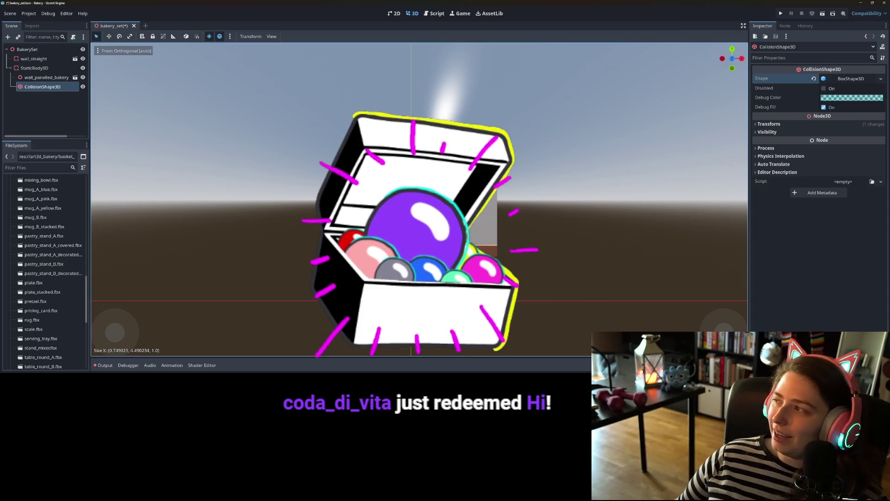
drag(425, 238, 425, 237)
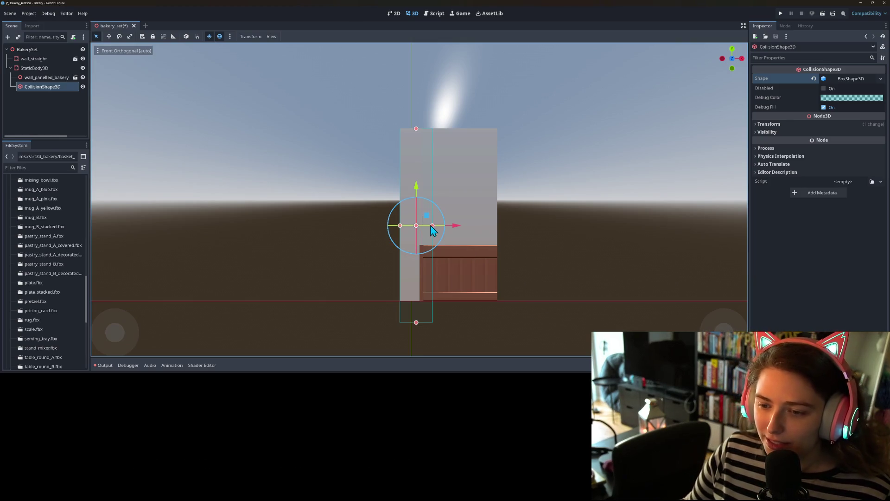
Resize the corner wall's collision box to about 0.54 × 3.99 × 2.25, resting on the floor
drag(433, 230, 426, 231)
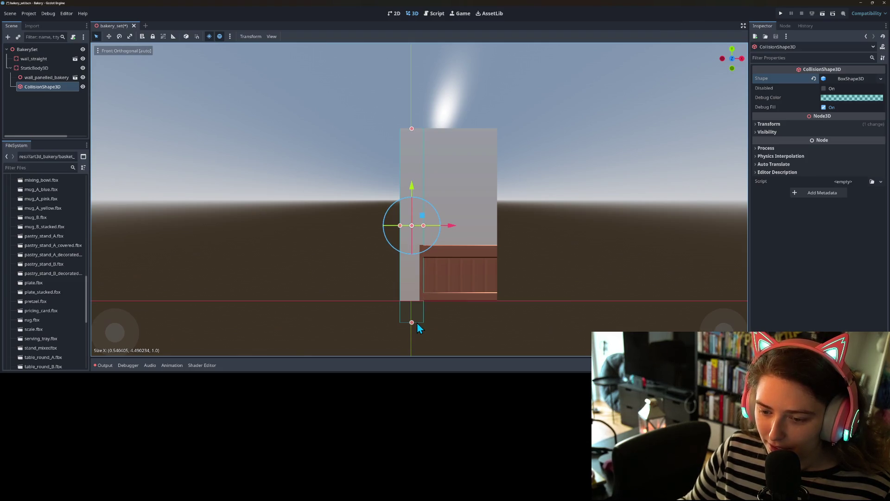
drag(416, 323, 409, 302)
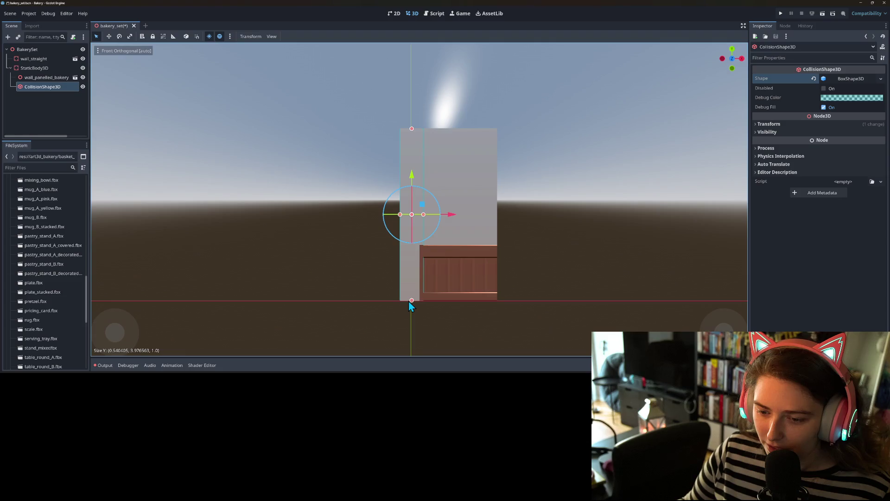
key(KP_3)
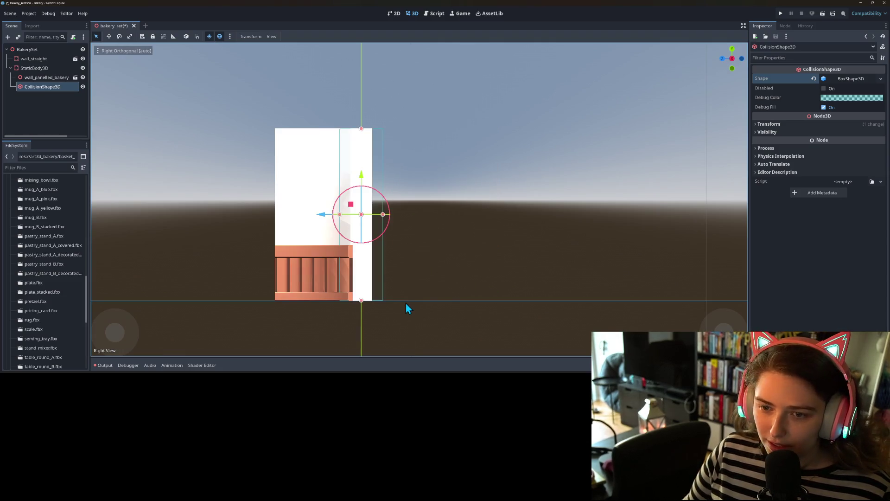
drag(340, 215, 275, 212)
scroll(276, 210, up, 5)
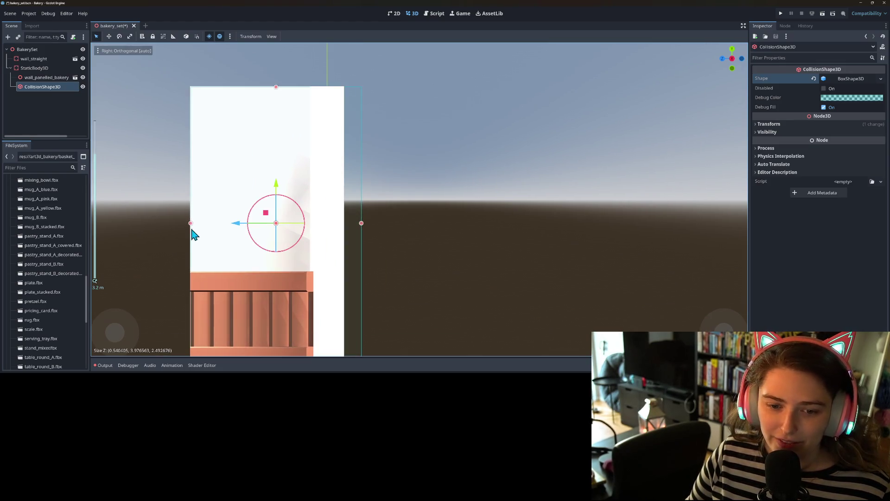
drag(190, 226, 190, 226)
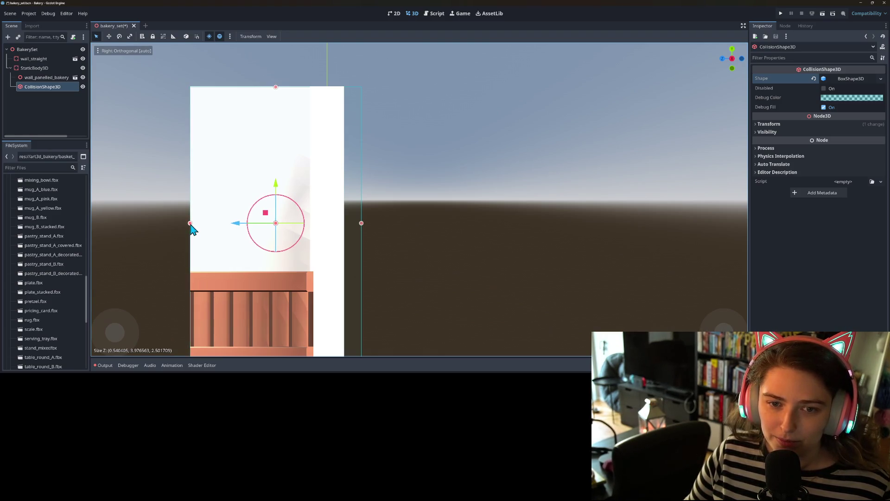
drag(276, 88, 276, 88)
mouse_move(362, 226)
mouse_down()
mouse_move(345, 227)
mouse_move(343, 272)
mouse_move(460, 284)
mouse_move(356, 280)
mouse_up()
scroll(344, 224, down, 5)
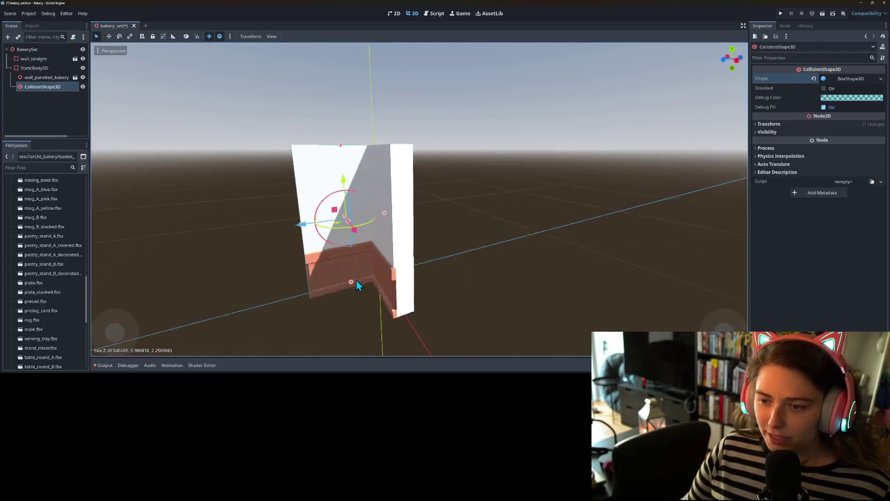
scroll(356, 280, down, 5)
scroll(363, 283, up, 4)
Duplicate the collision box and rotate the copy 90 degrees with snapping on
key(ctrl+d)
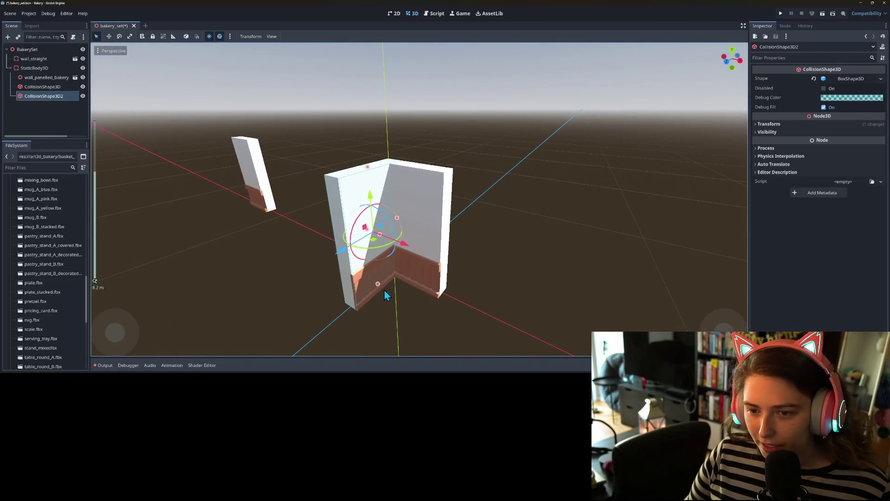
click(197, 36)
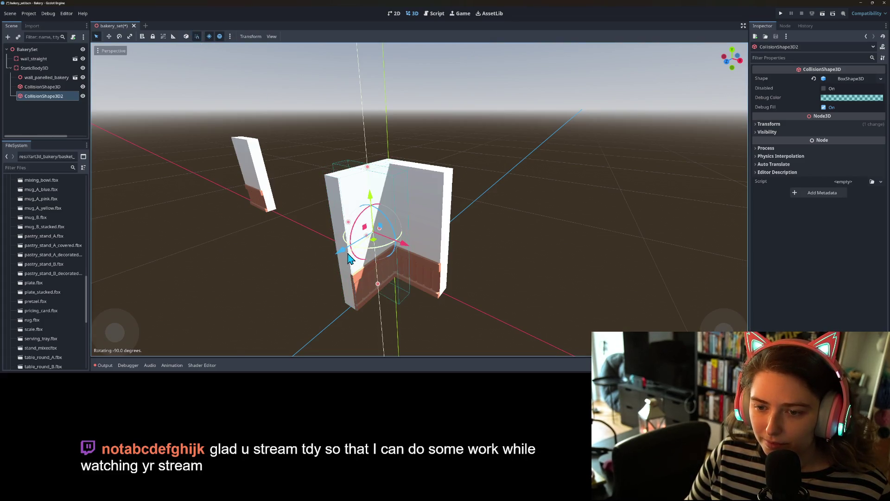
mouse_move(386, 248)
mouse_down()
mouse_move(433, 257)
mouse_move(445, 237)
mouse_up()
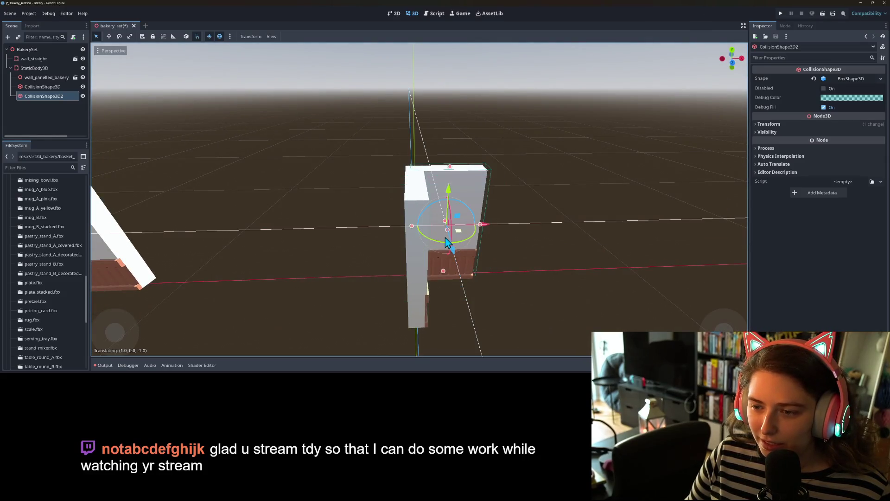
click(219, 37)
Move the rotated copy, CollisionShape3D2, over the corner wall's other side
drag(477, 288, 405, 280)
mouse_move(414, 180)
mouse_down()
mouse_move(485, 249)
mouse_move(513, 232)
mouse_move(494, 146)
mouse_up()
mouse_move(495, 148)
mouse_down()
mouse_move(441, 216)
mouse_move(497, 235)
mouse_move(551, 213)
mouse_move(527, 219)
mouse_move(551, 228)
mouse_move(558, 258)
mouse_move(604, 239)
mouse_move(494, 232)
mouse_up()
mouse_move(397, 156)
mouse_down()
mouse_move(427, 163)
mouse_move(429, 181)
mouse_up()
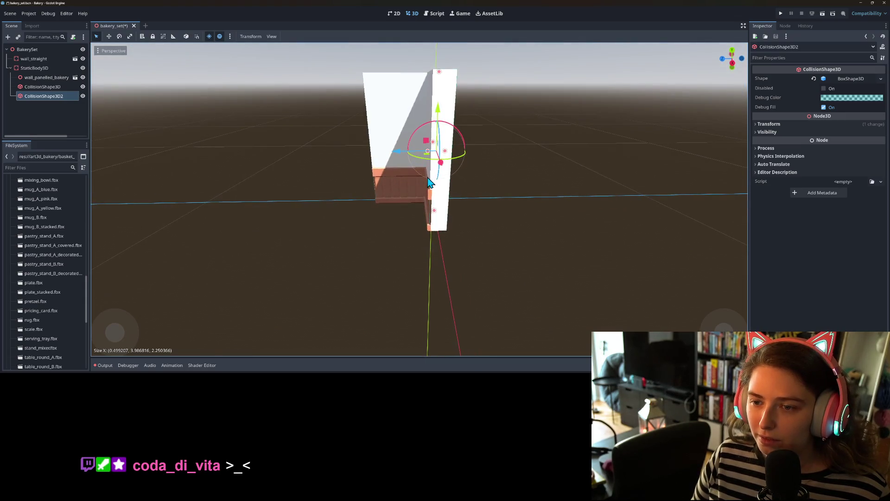
key(KP_3)
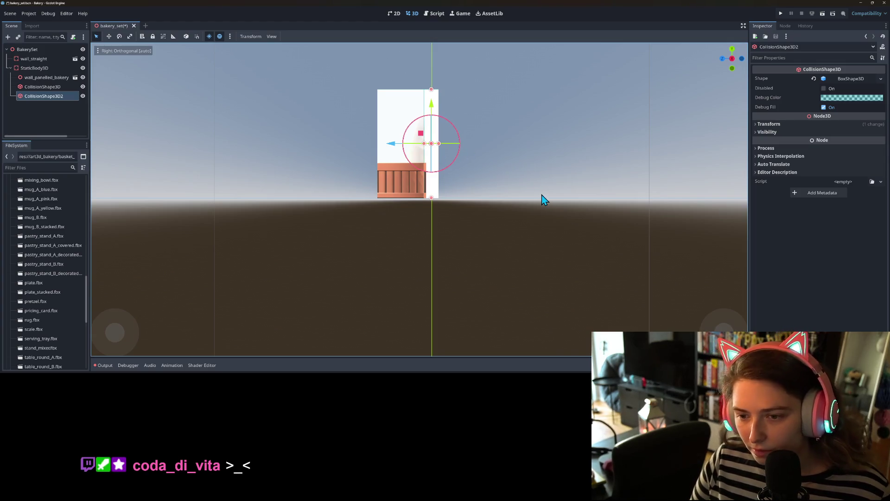
mouse_move(457, 212)
mouse_down()
mouse_move(536, 213)
mouse_move(574, 244)
mouse_move(560, 256)
mouse_move(479, 248)
mouse_up()
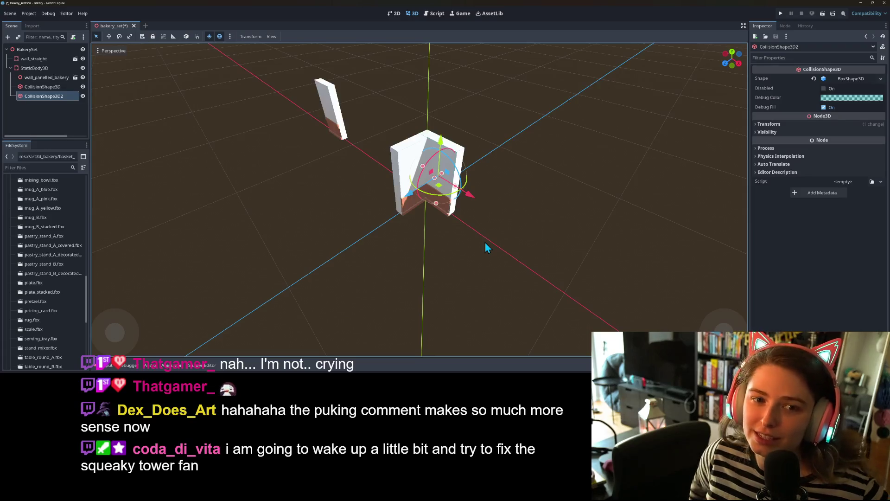
Save, then duplicate the wall body without its mesh and move the copy along X
key(ctrl+s)
click(43, 69)
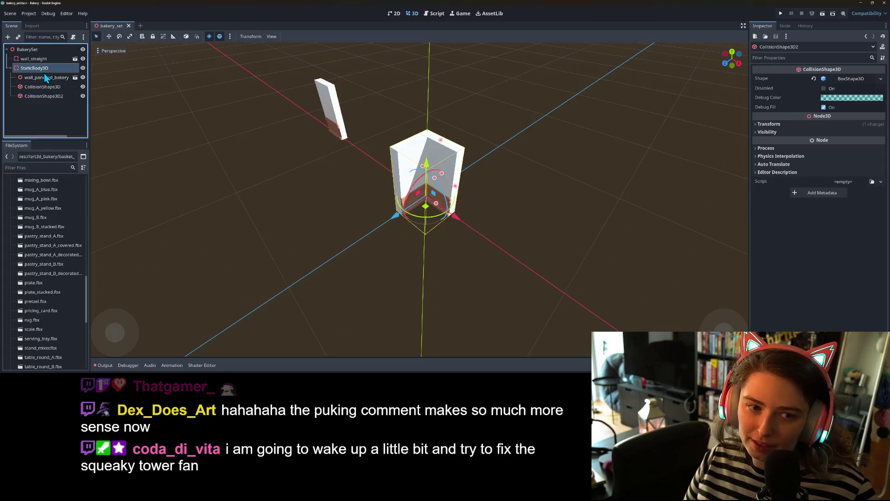
key(ctrl+d)
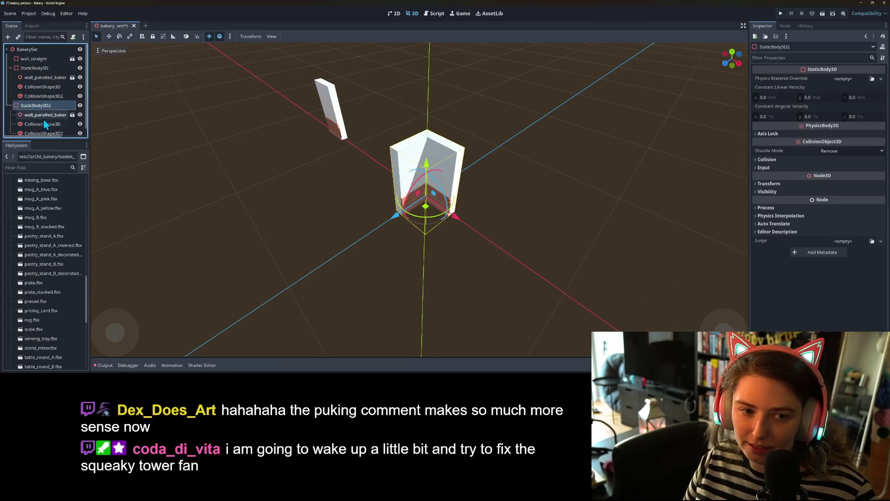
click(47, 116)
key(Delete)
key(Return)
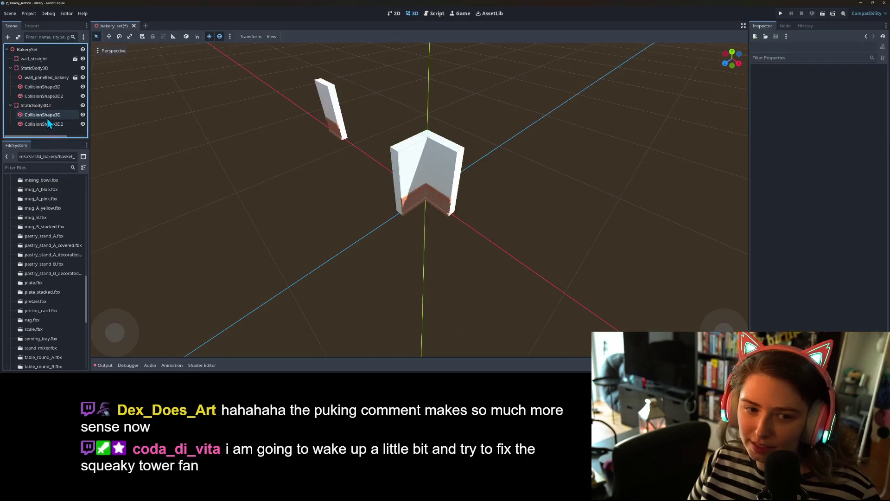
click(48, 106)
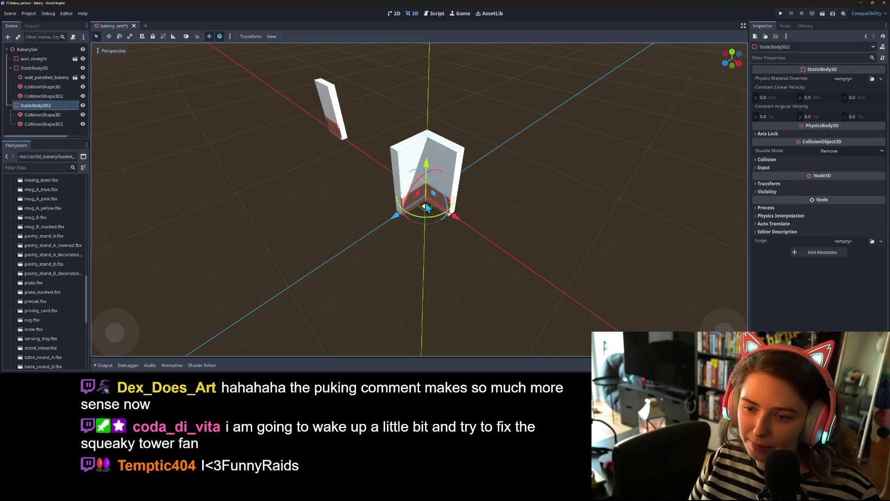
drag(461, 229, 547, 269)
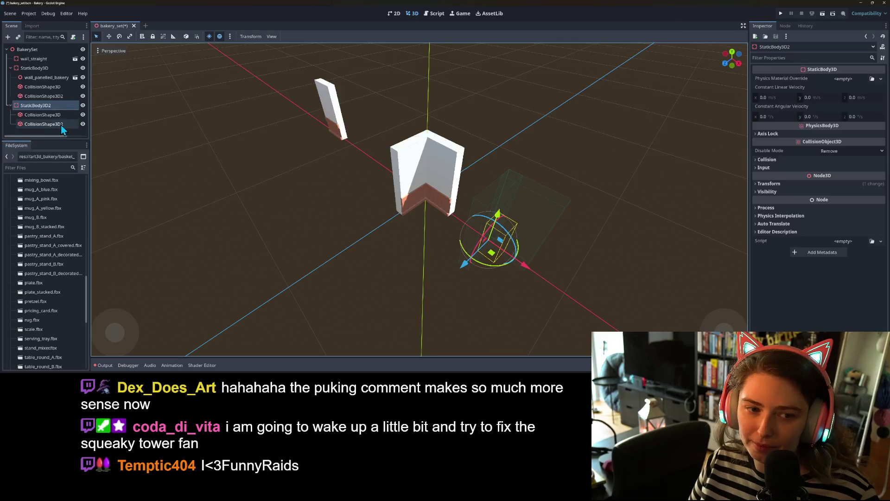
Instance wall_panelled_bakery_corner_outer as a child of StaticBody3D2
right_click(51, 106)
click(72, 120)
text(wa)
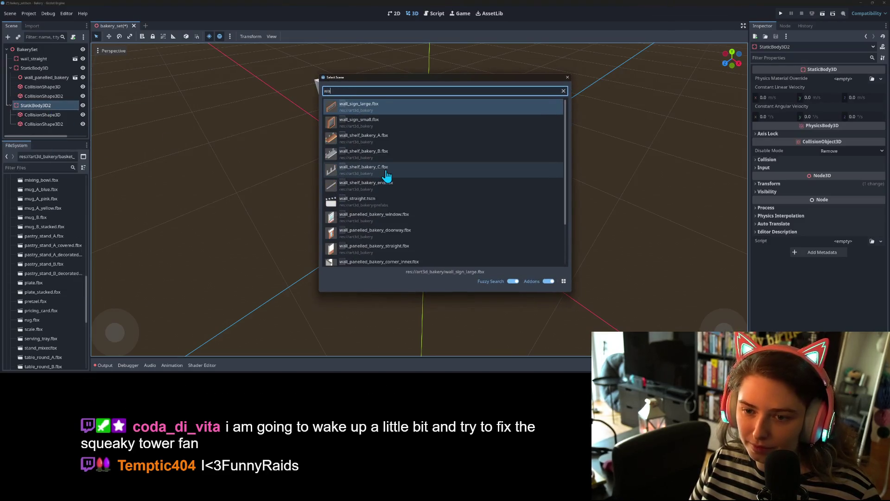
text(ll)
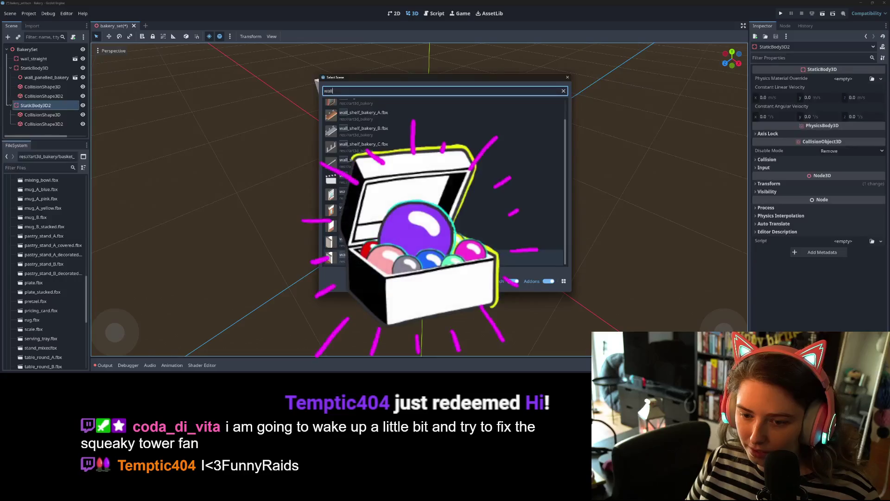
key(Return)
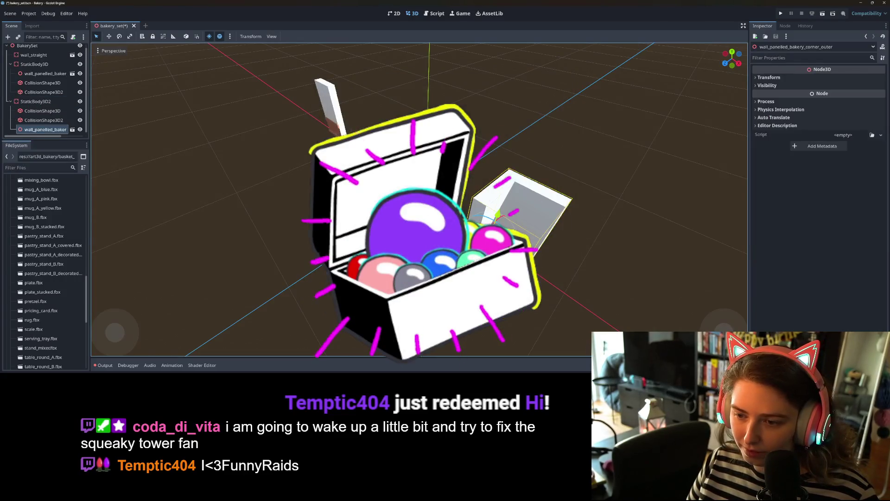
Nudge StaticBody3D2's first collision box slightly along X in front view
click(44, 114)
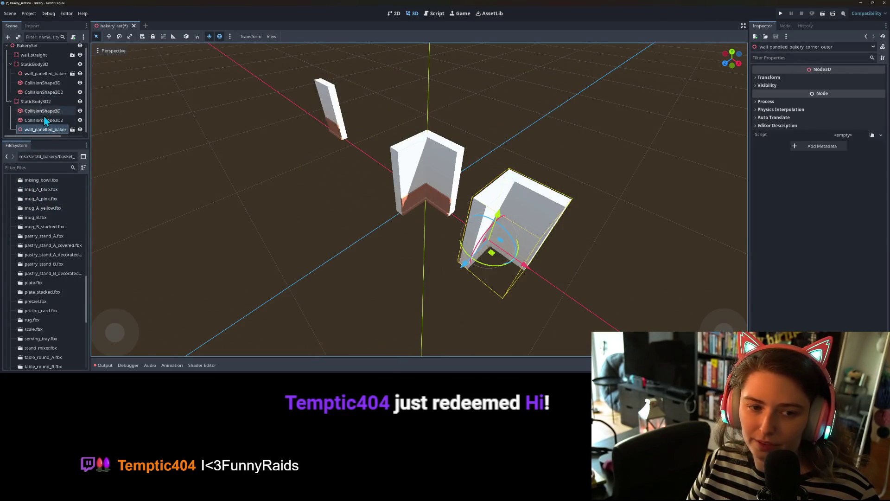
key(KP_1)
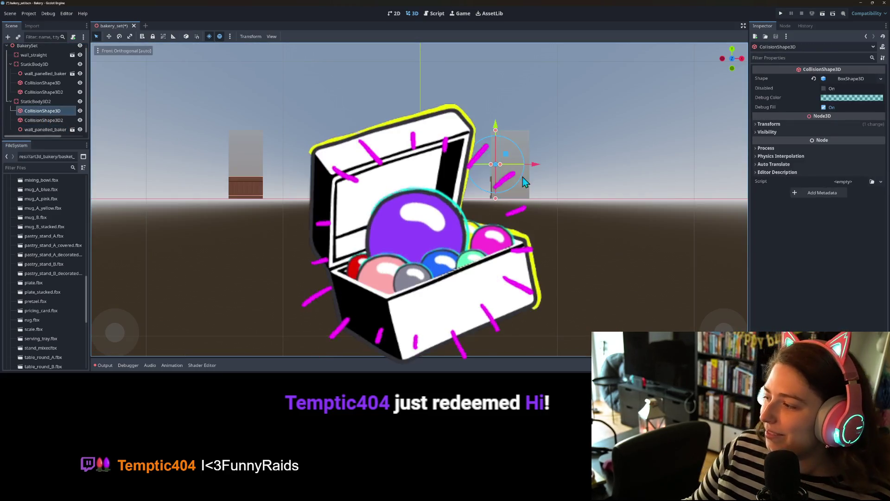
scroll(580, 216, up, 5)
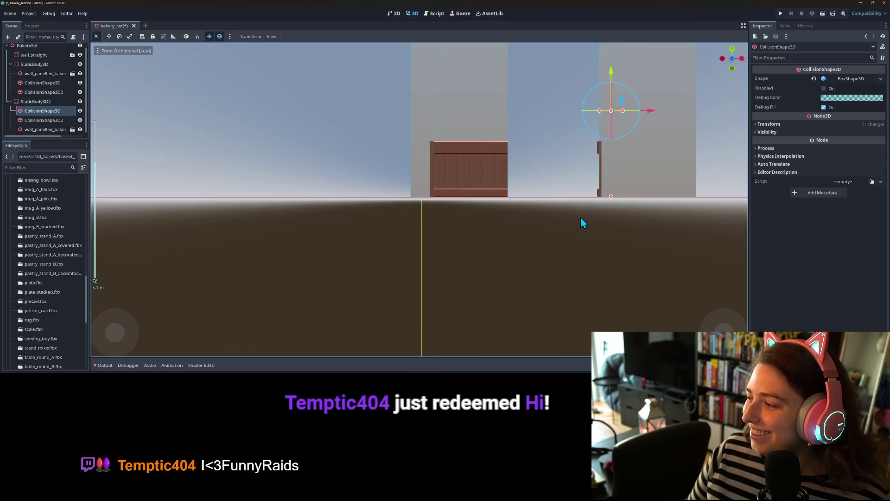
scroll(486, 267, up, 4)
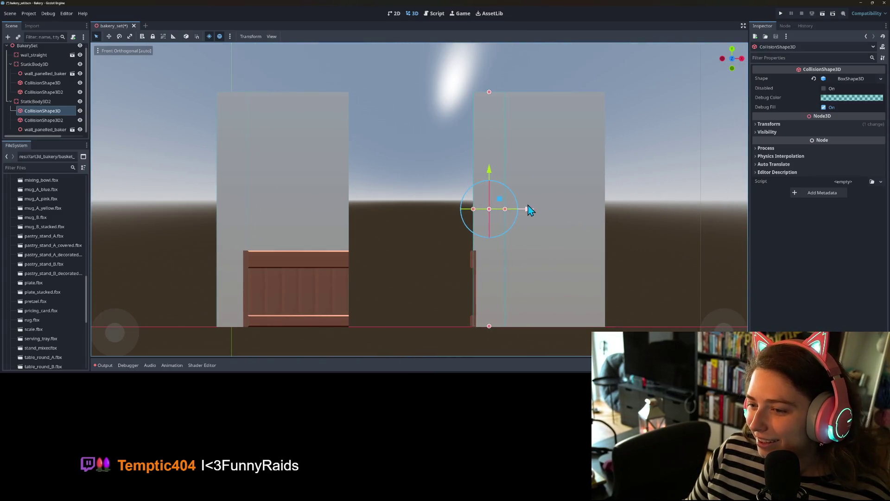
drag(530, 212, 524, 207)
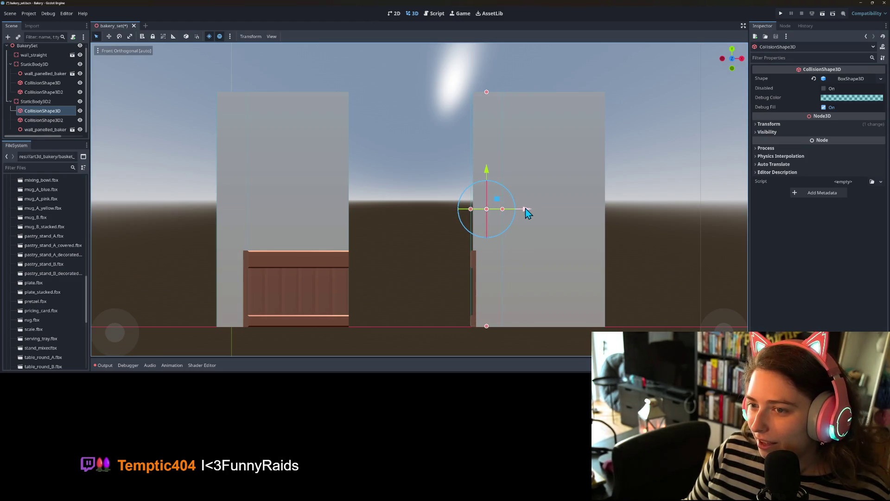
Nudge the second collision box slightly along Z in right view, then save the scene
key(KP_3)
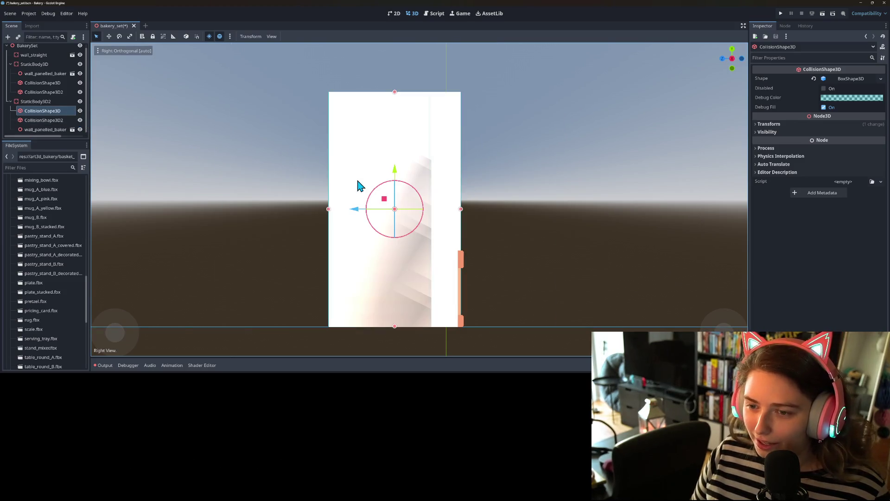
click(53, 120)
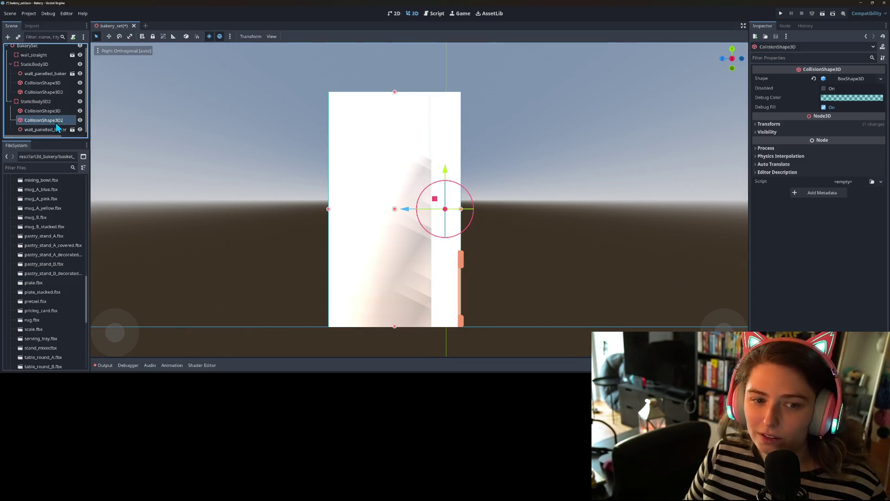
drag(409, 220, 412, 219)
mouse_move(401, 288)
mouse_down()
mouse_move(499, 325)
mouse_move(555, 288)
mouse_up()
key(ctrl+s)
scroll(507, 316, down, 5)
scroll(519, 306, up, 4)
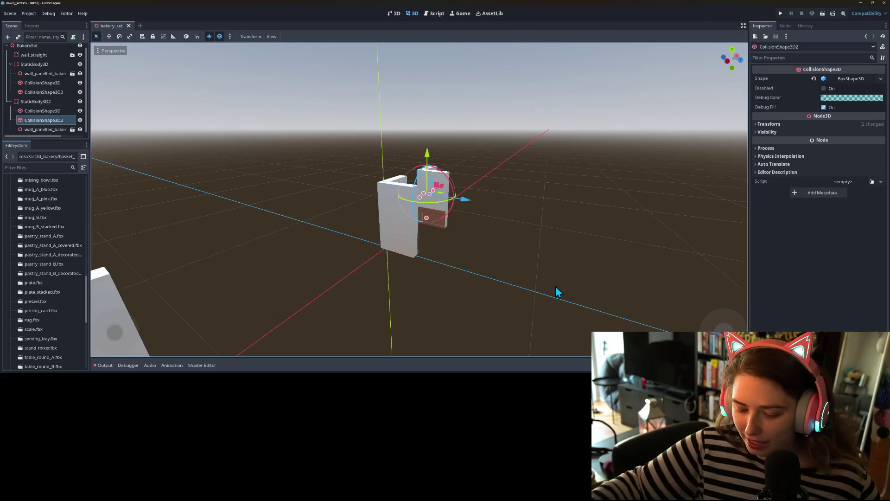
Rename StaticBody3D2 to wall_corner_white
mouse_move(497, 265)
mouse_down()
mouse_move(508, 244)
mouse_move(446, 256)
mouse_up()
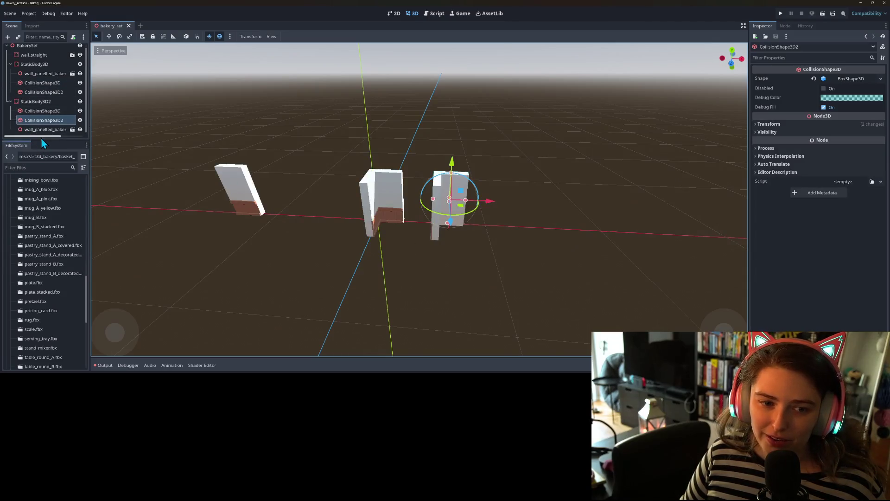
drag(40, 139, 40, 169)
click(35, 105)
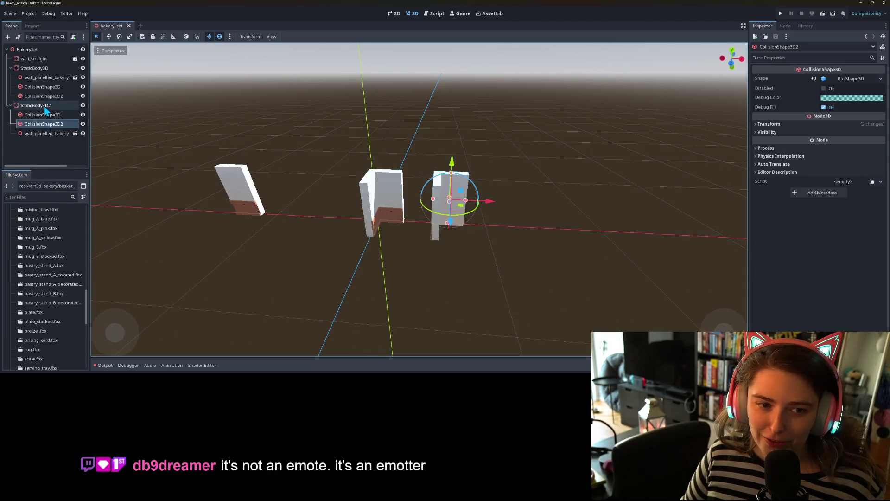
right_click(35, 105)
click(81, 174)
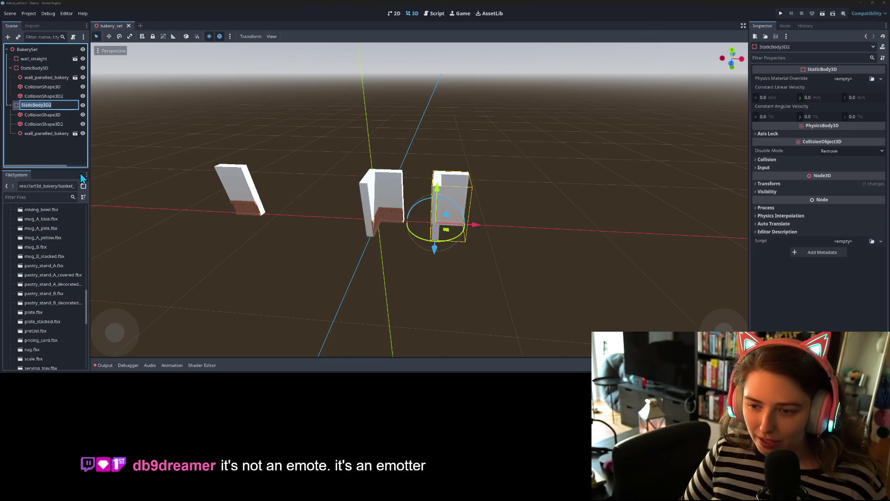
text(wall_corne)
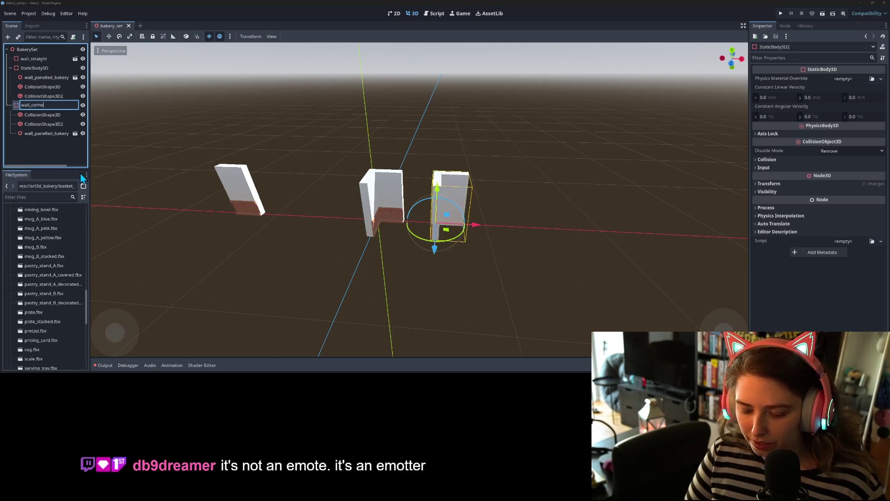
text(r_)
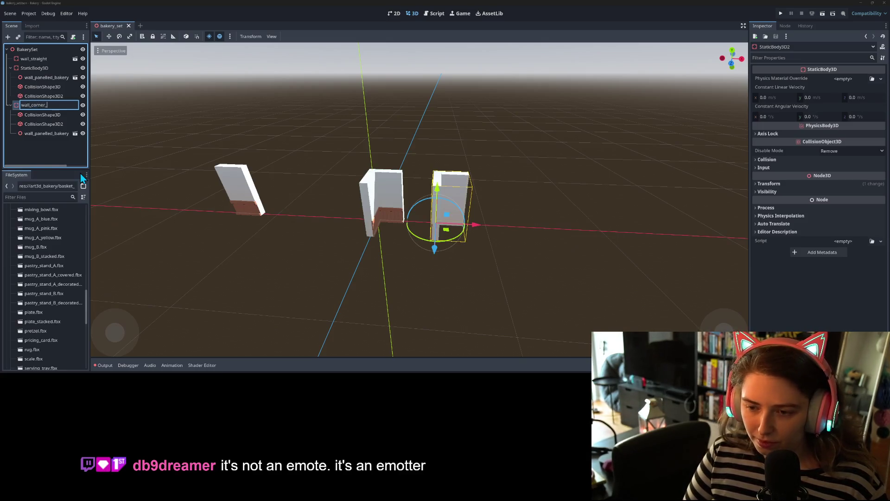
text(white)
key(Return)
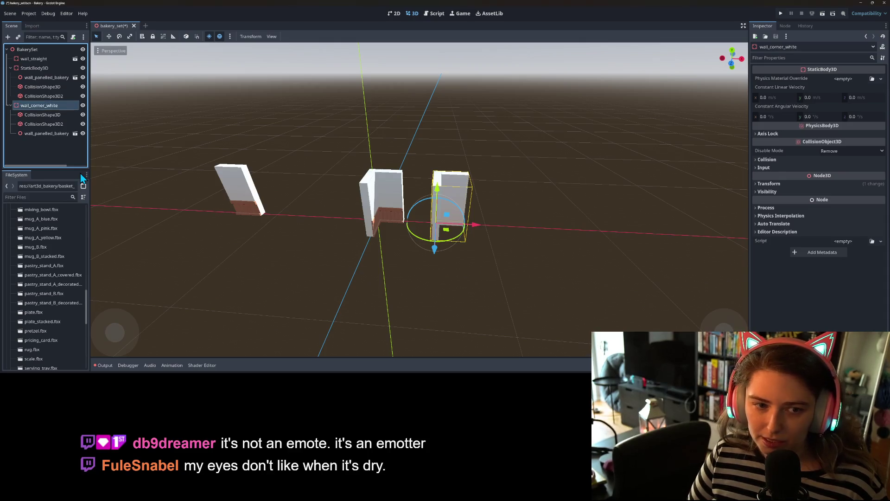
Rename StaticBody3D to wall_corner_panelled and save the scene
right_click(29, 69)
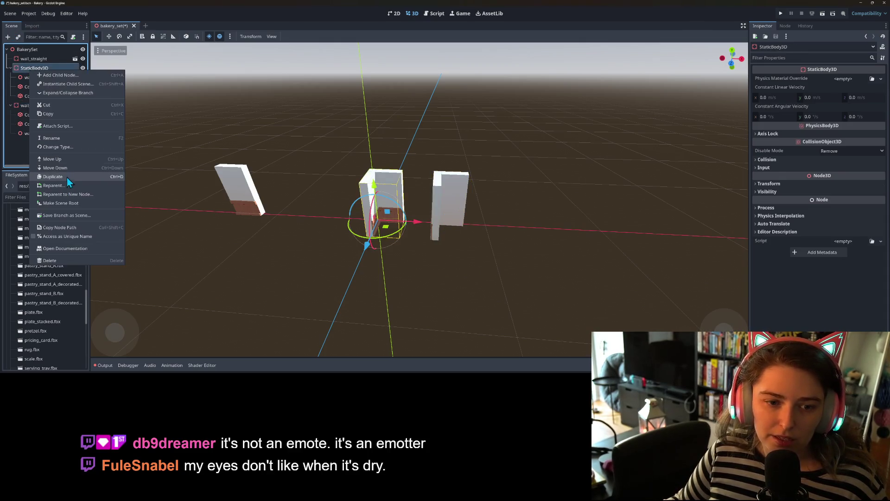
click(66, 138)
text(wall)
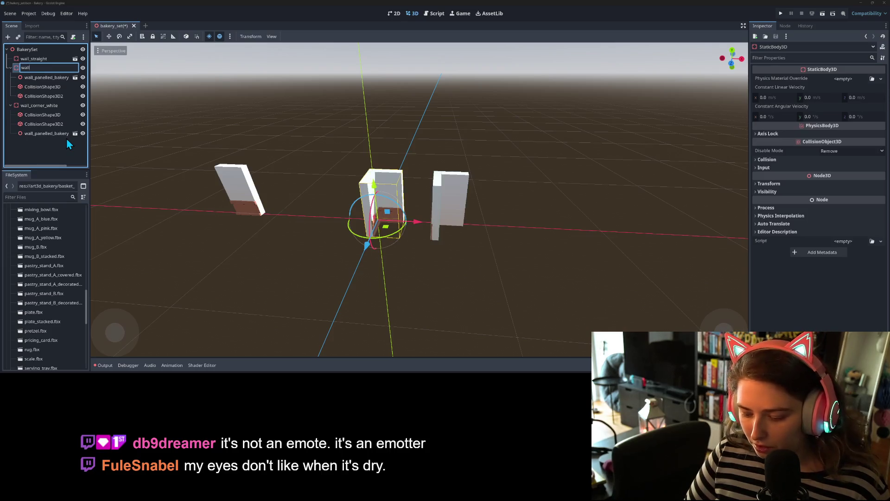
text(_corner)
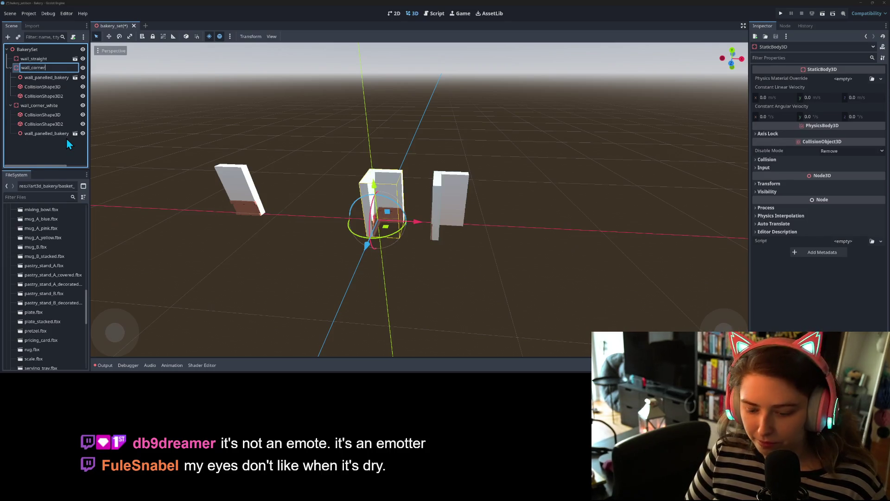
text(_panelle)
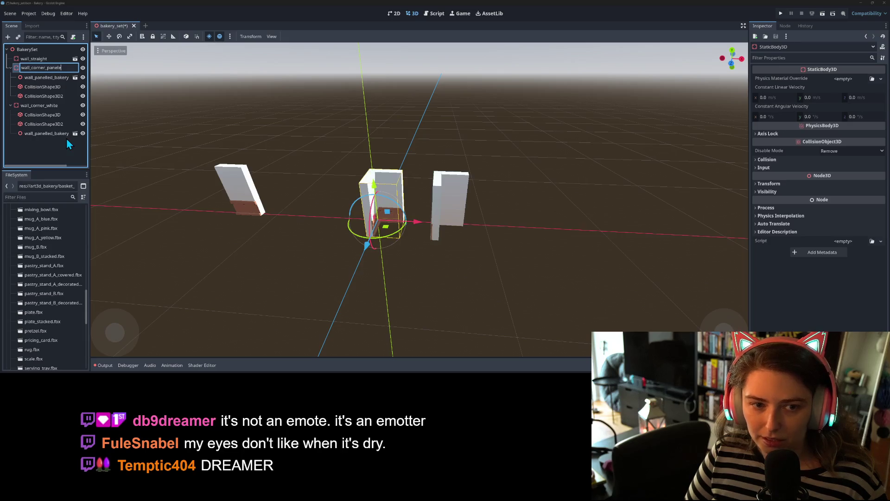
text(d)
key(Return)
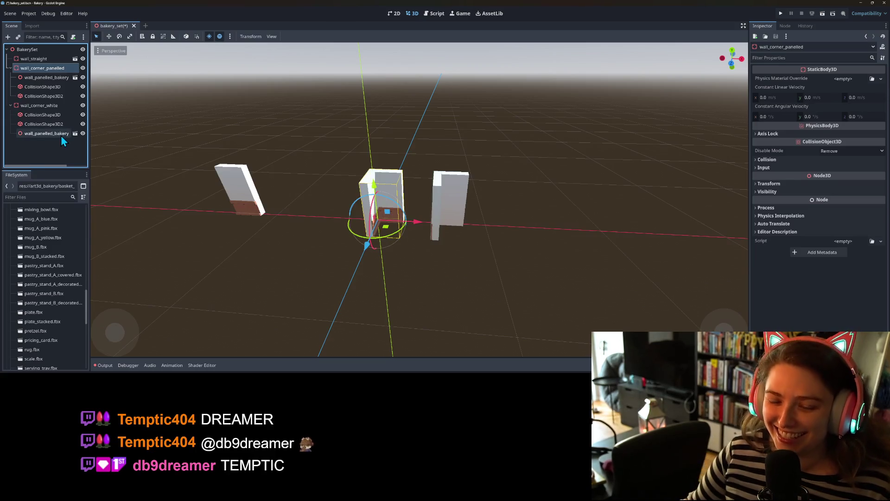
key(ctrl+s)
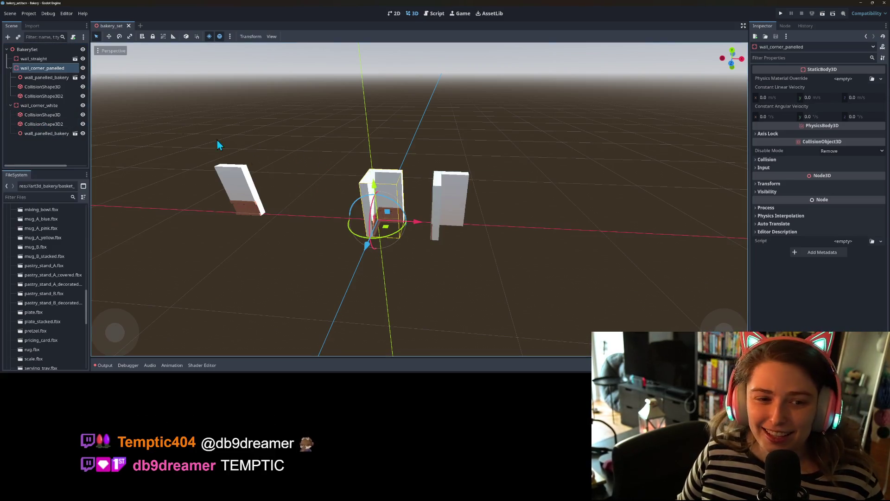
Save wall_corner_panelled as wall_corner_panelled.tscn in the prefabs folder
right_click(41, 68)
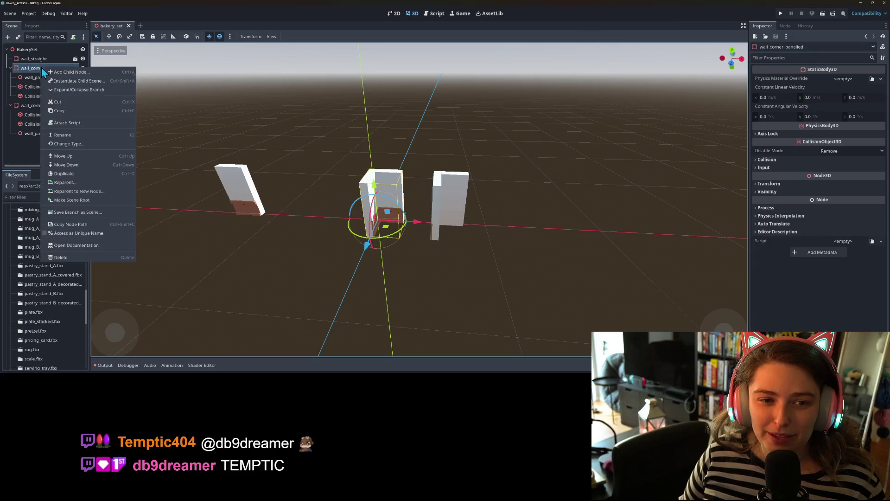
click(81, 213)
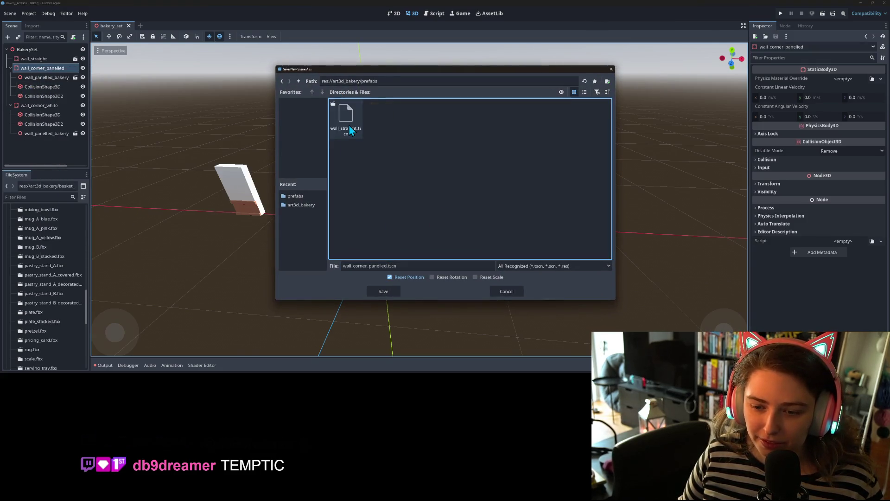
click(384, 291)
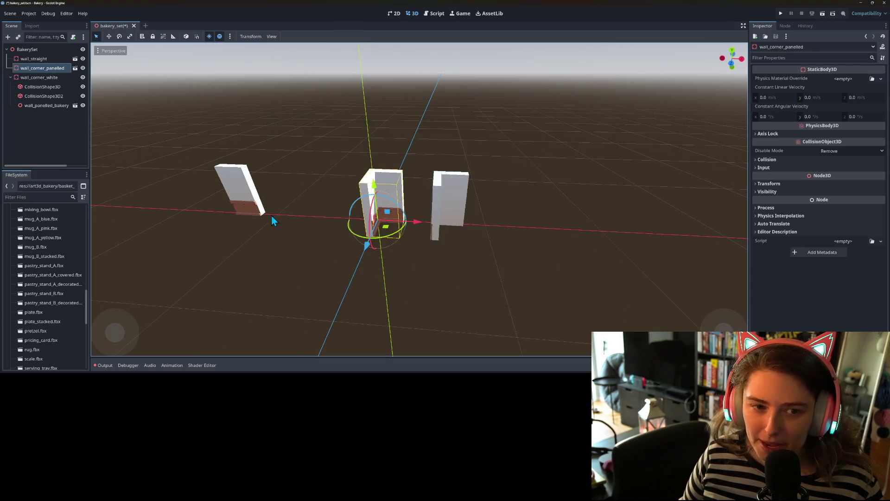
Save wall_corner_white as wall_corner_white.tscn in prefabs and move it left beside wall_straight
click(42, 78)
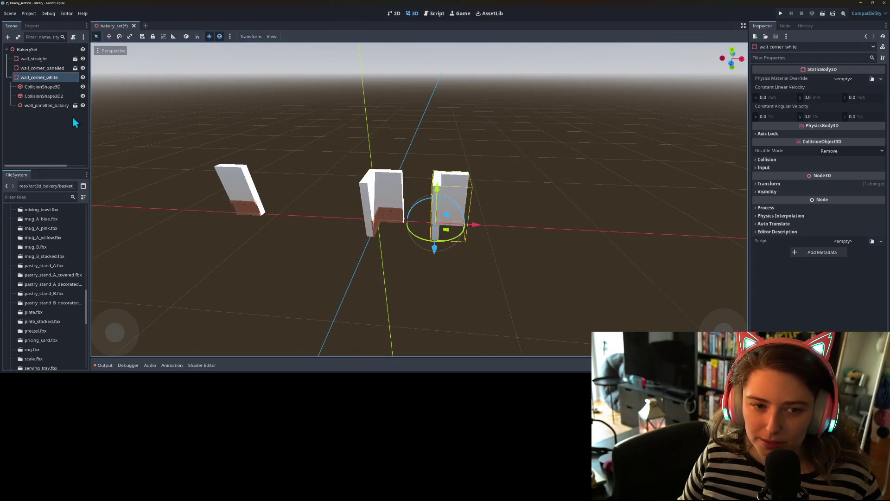
right_click(42, 77)
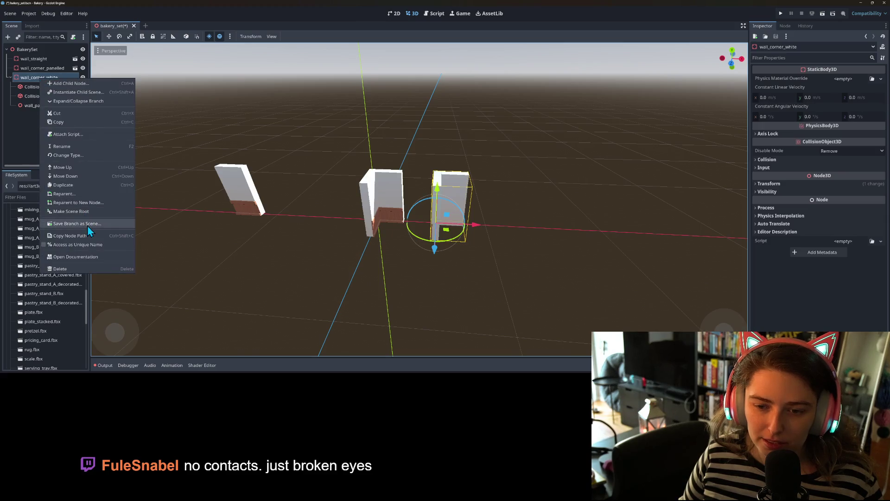
click(87, 223)
double_click(346, 115)
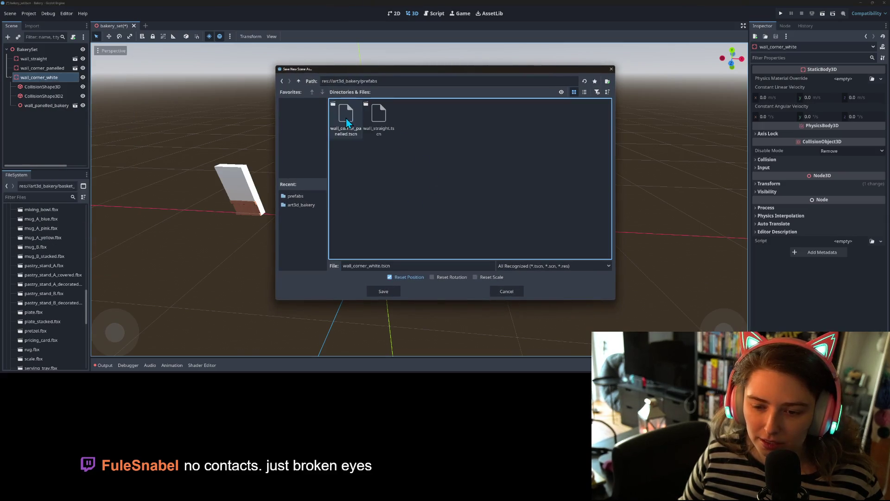
click(380, 292)
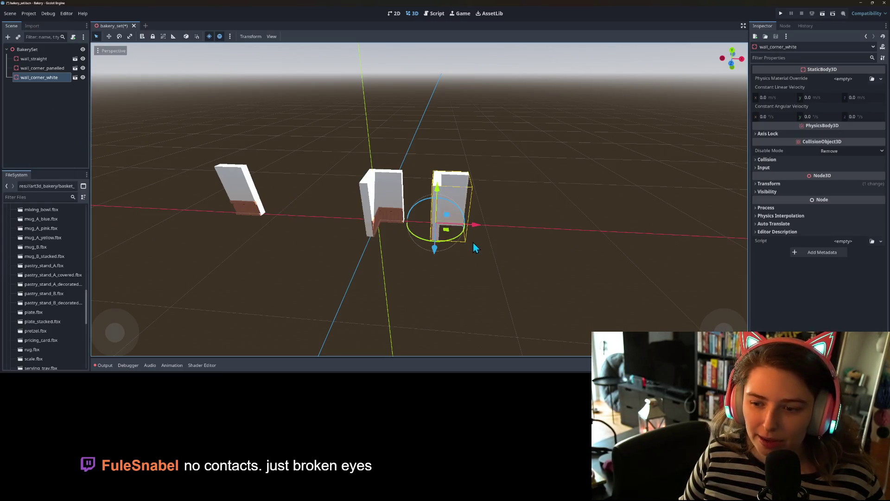
drag(478, 229, 213, 208)
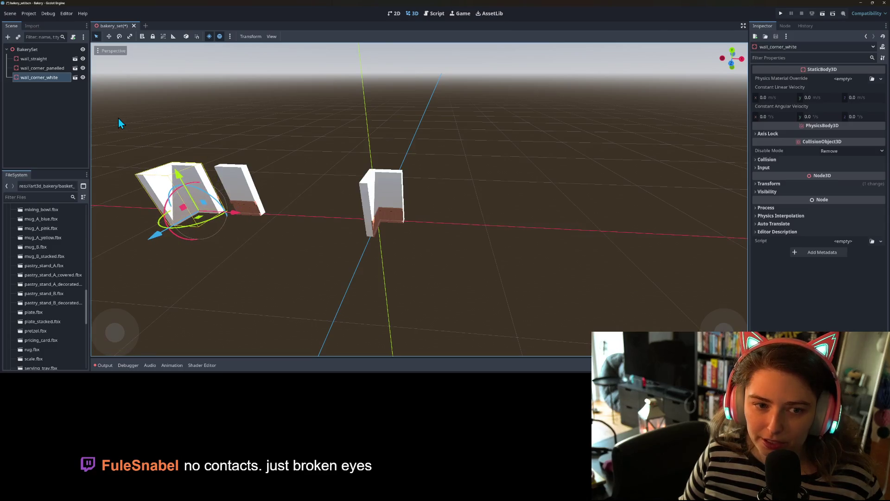
Move wall_corner_panelled left beside the other wall prefabs and save the scene
click(45, 68)
drag(417, 222, 211, 193)
scroll(375, 210, up, 3)
scroll(342, 240, down, 4)
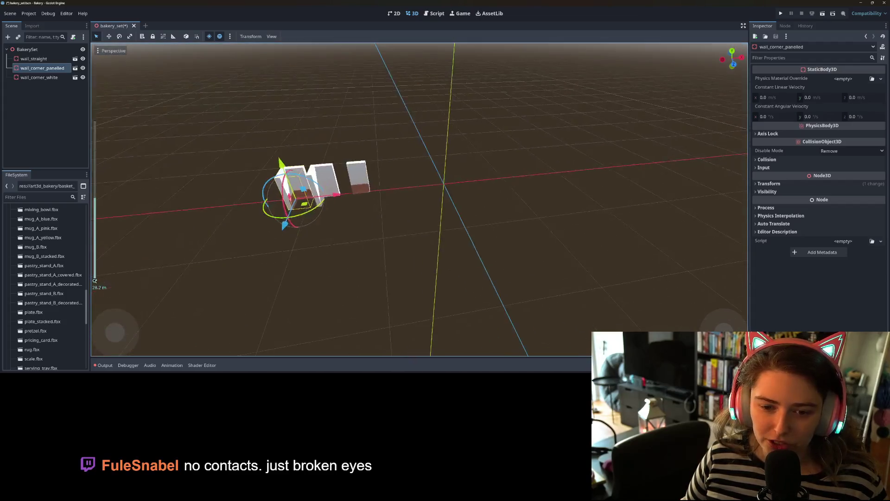
drag(341, 240, 332, 238)
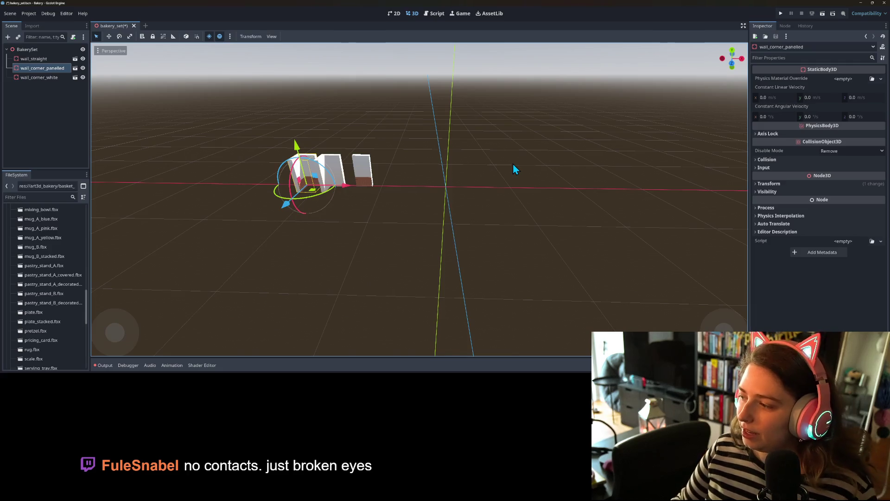
scroll(505, 215, up, 4)
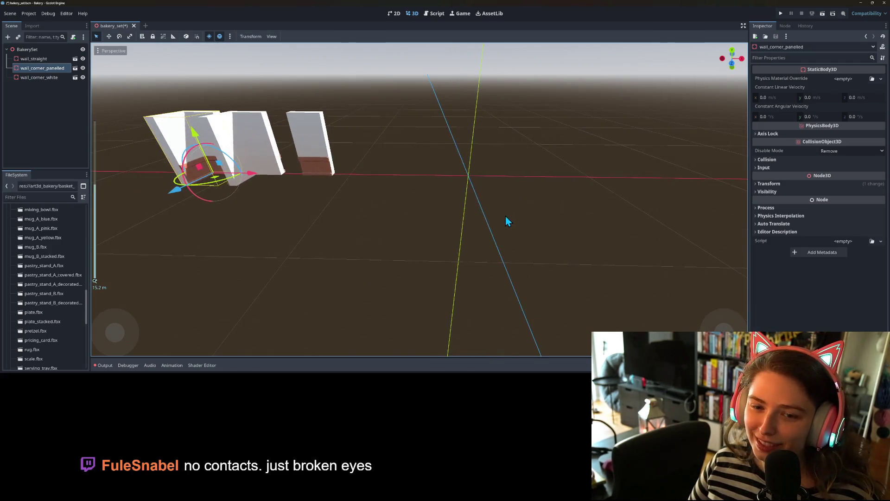
mouse_move(506, 216)
mouse_down()
mouse_move(500, 230)
mouse_move(485, 229)
mouse_up()
key(ctrl+s)
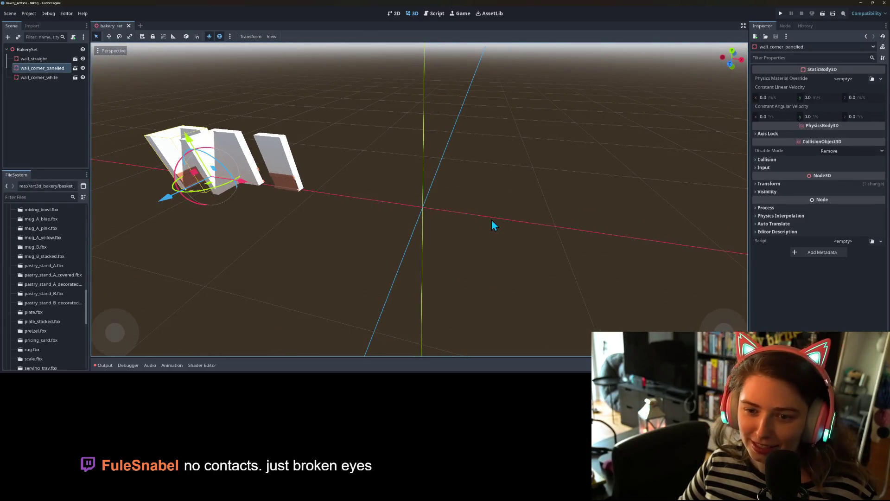
Select wall_straight in the Scene tree and bring up its context menu
click(41, 51)
right_click(41, 51)
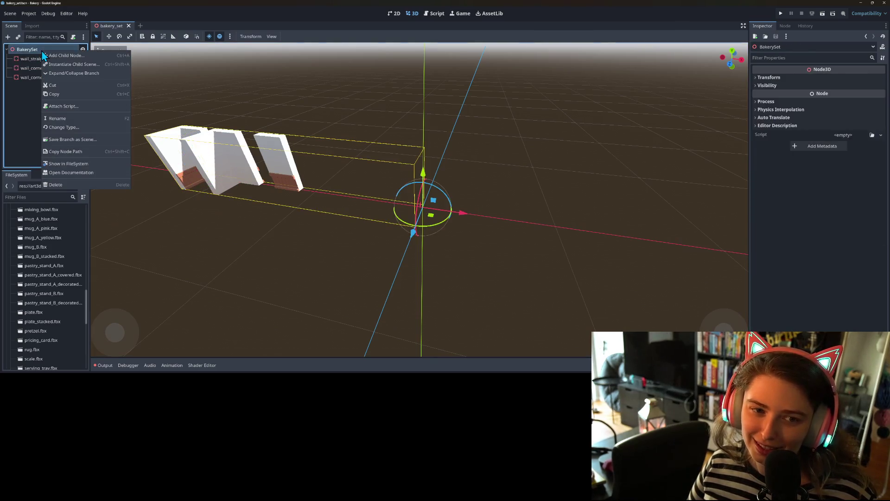
click(38, 51)
click(39, 60)
right_click(40, 61)
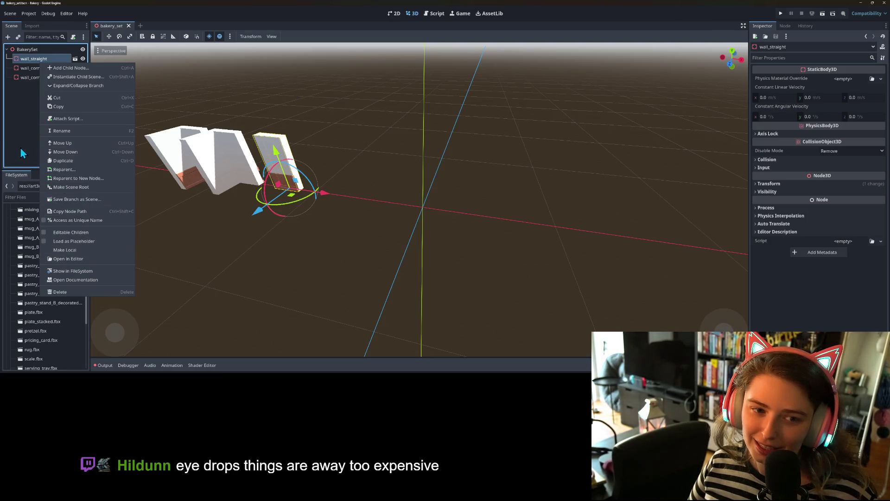
Duplicate wall_straight and make the copy local
click(76, 162)
right_click(40, 67)
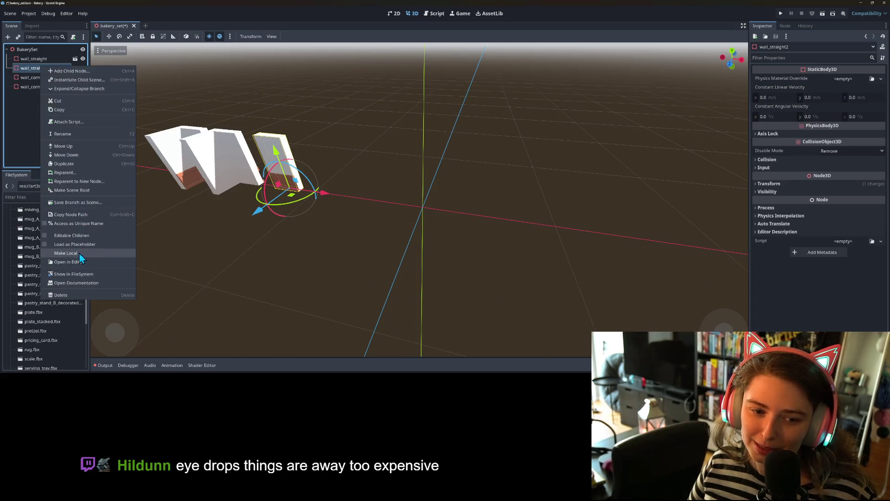
click(80, 254)
Rename the copy wall_straight2 to wall_door
right_click(43, 68)
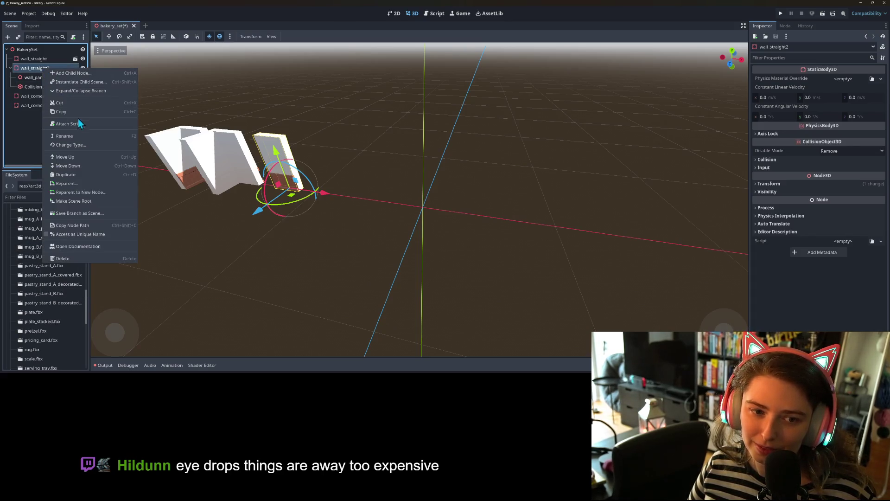
click(76, 136)
key(End)
key(BackSpace)
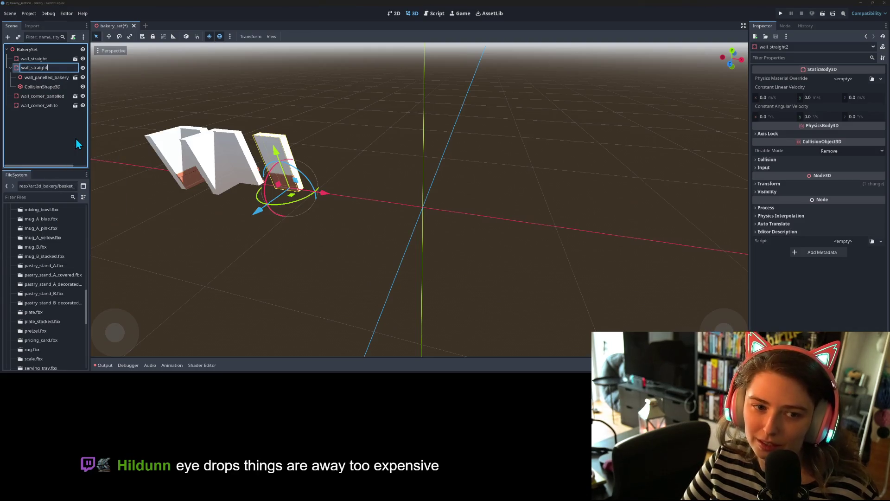
key(BackSpace)
text(door)
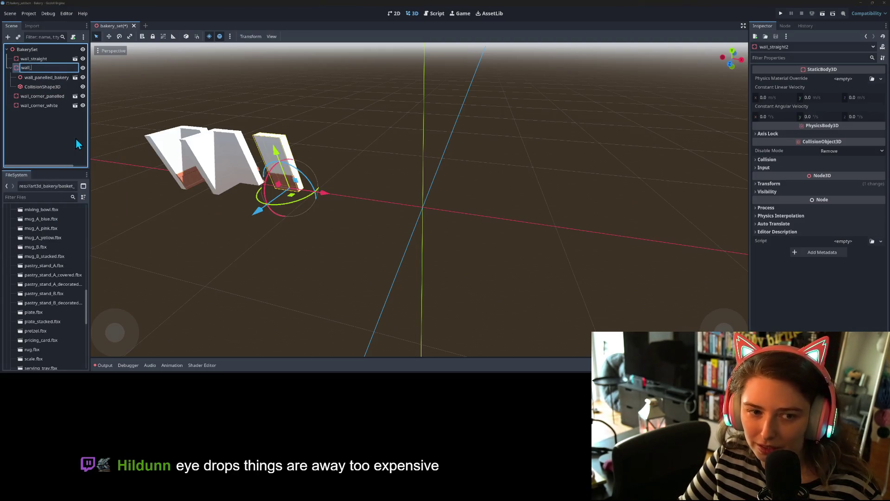
key(Return)
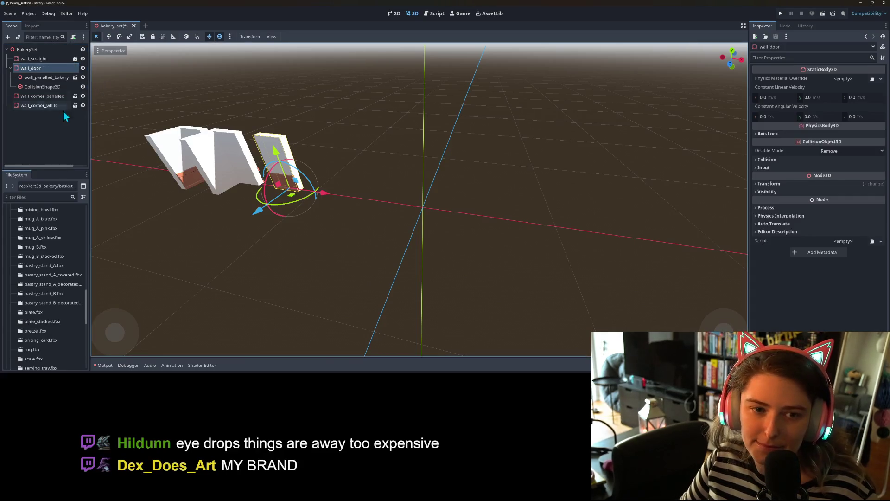
Remove wall_door's wall mesh and move the body about 10 units along X
click(52, 78)
key(Delete)
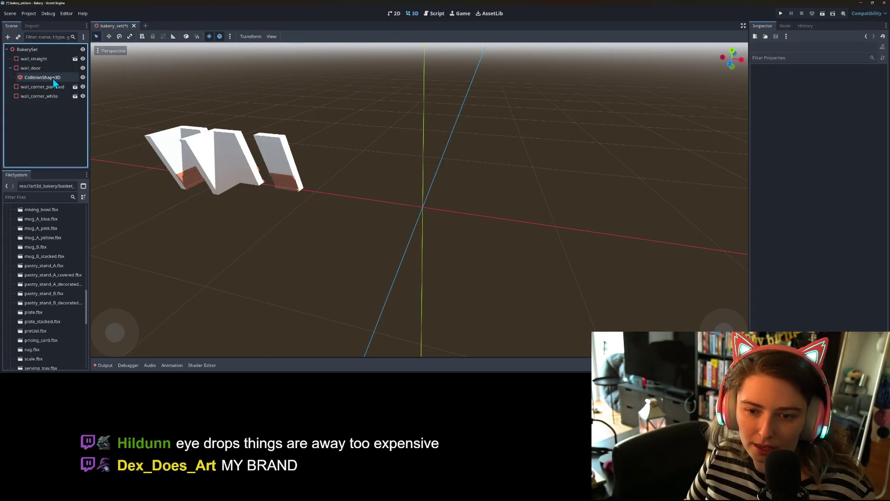
click(52, 68)
drag(329, 189, 469, 211)
right_click(25, 67)
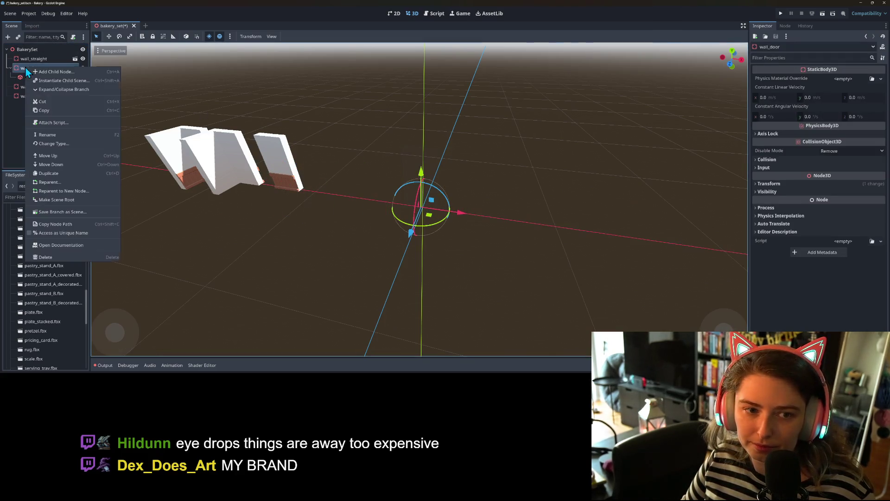
Instance wall_panelled_bakery_doorway.fbx under wall_door and inspect it in the viewport
click(68, 87)
text(wa)
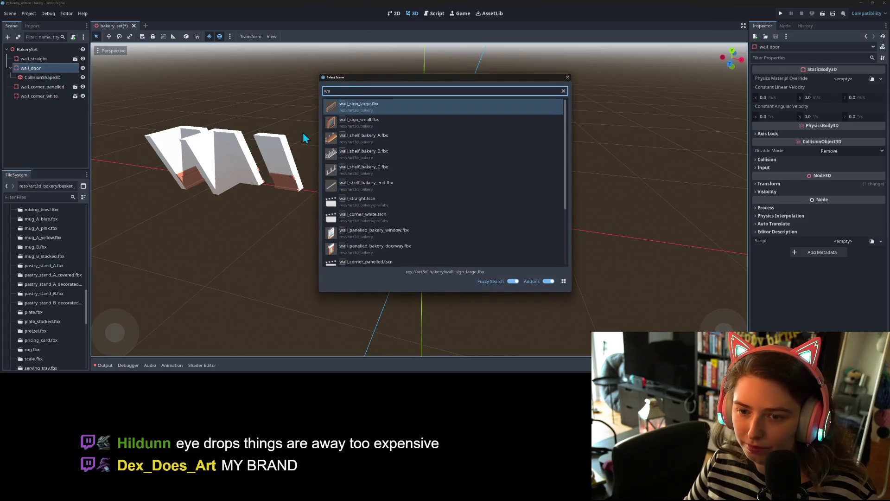
double_click(425, 250)
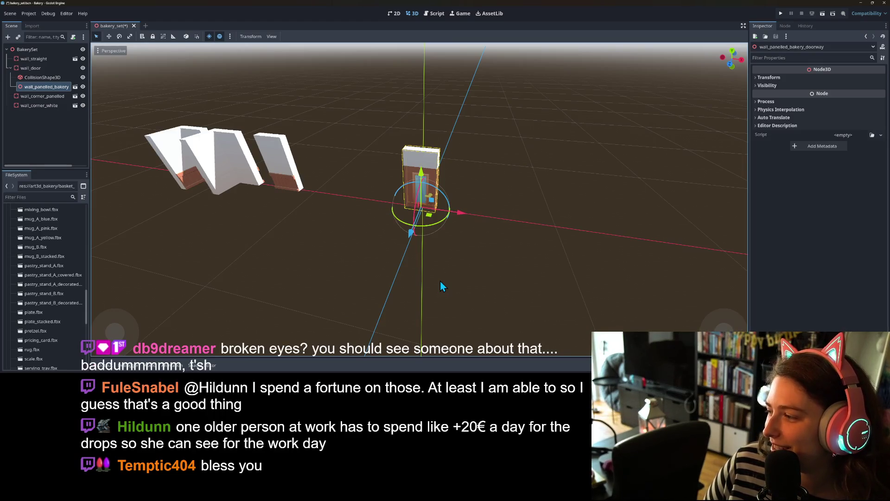
scroll(436, 277, up, 5)
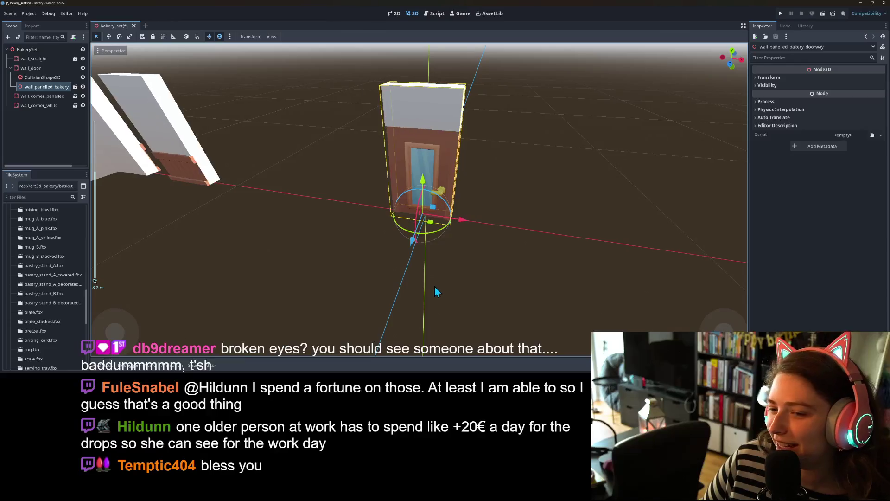
drag(402, 275, 349, 268)
scroll(348, 268, up, 2)
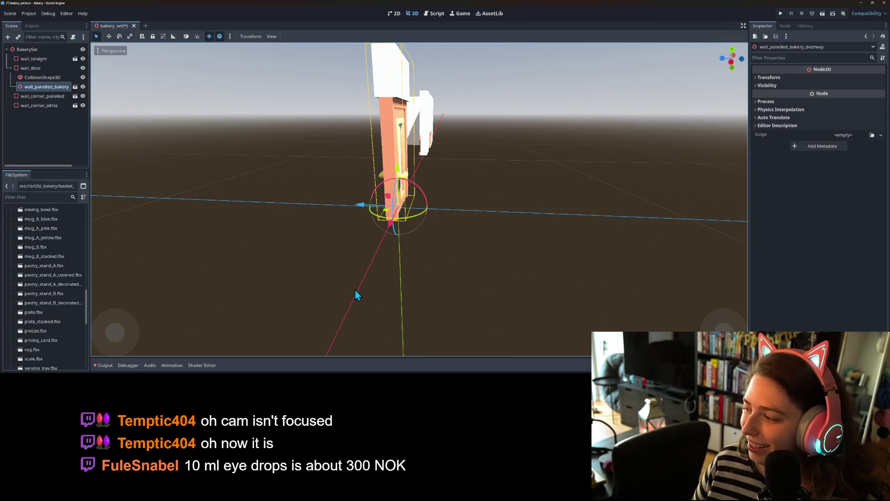
scroll(343, 264, up, 3)
mouse_move(344, 264)
mouse_down()
mouse_move(508, 300)
mouse_move(436, 268)
mouse_move(363, 254)
mouse_move(386, 272)
mouse_move(375, 266)
mouse_up()
scroll(418, 274, down, 3)
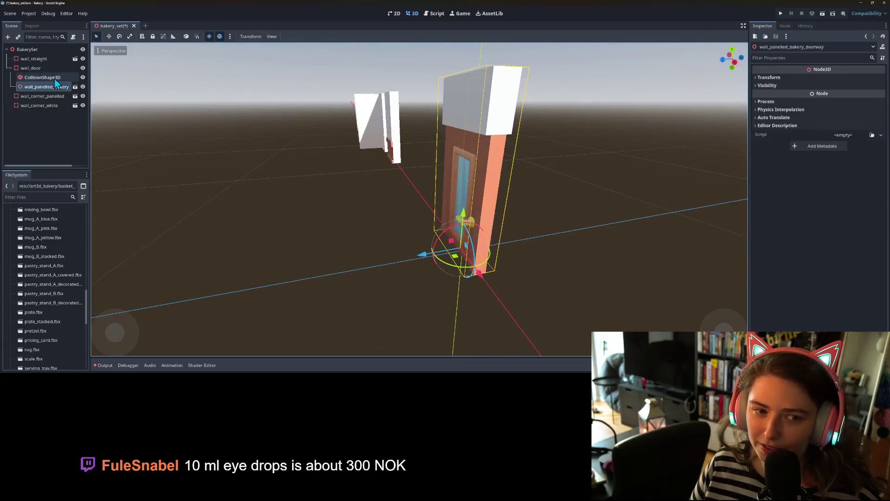
Make wall_door's box shape unique, resize it to about 1.99 × 3.96 × 0.74, and save
click(47, 78)
mouse_move(465, 221)
mouse_down()
mouse_move(449, 216)
mouse_move(443, 234)
mouse_up()
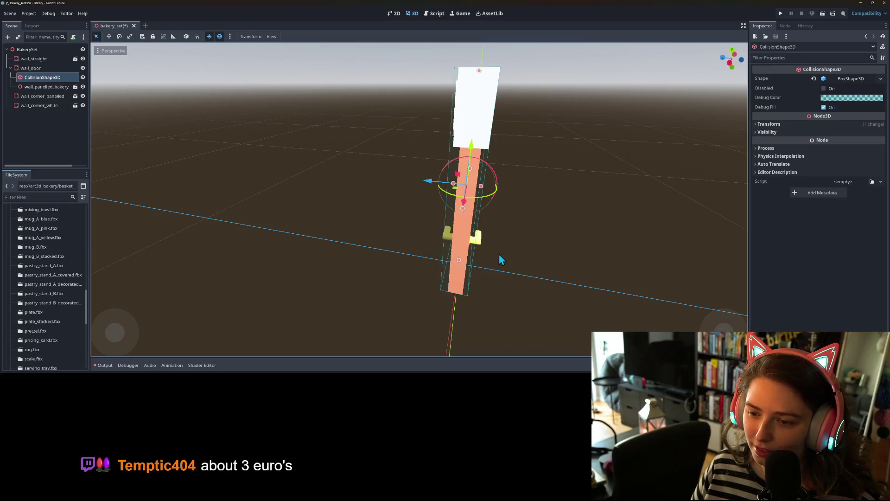
key(KP_3)
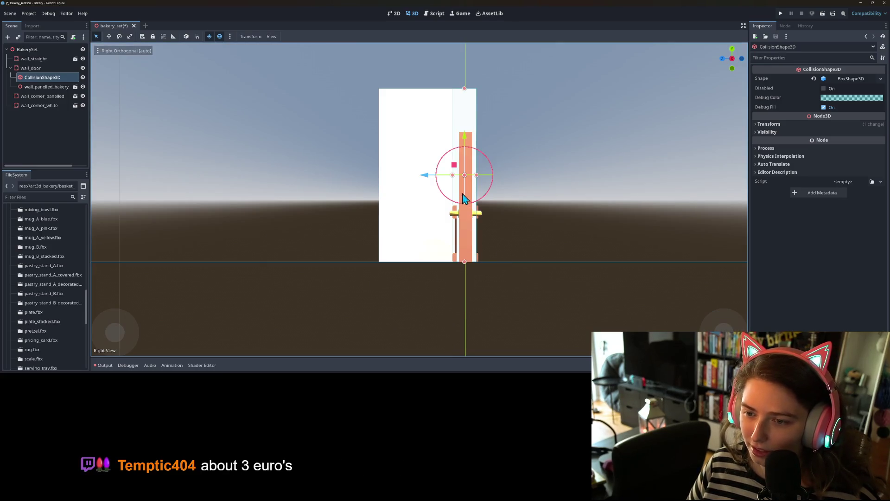
drag(425, 176, 429, 179)
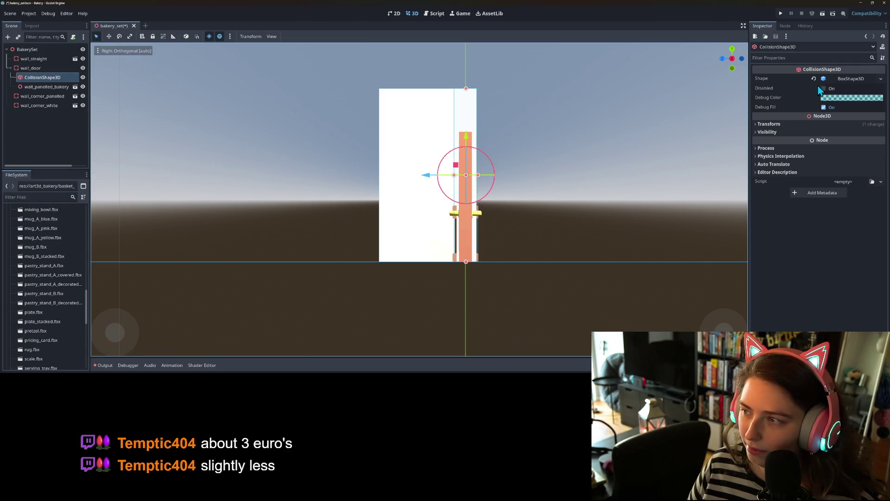
click(880, 78)
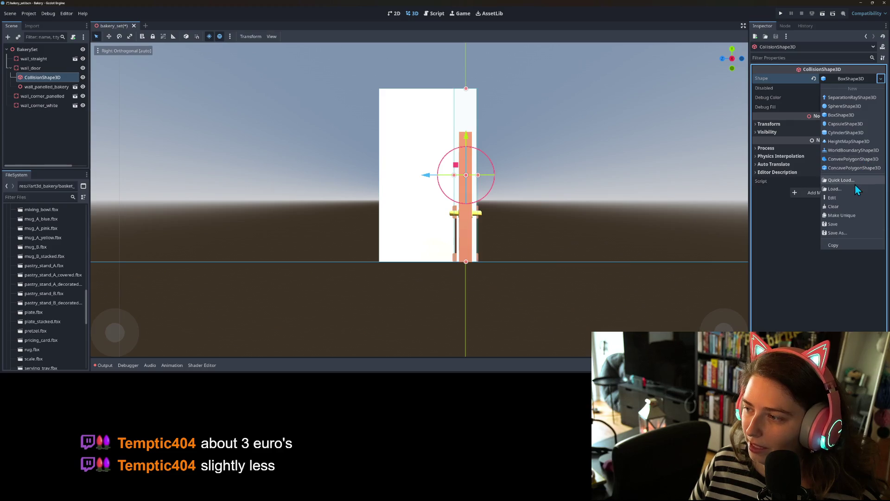
click(864, 217)
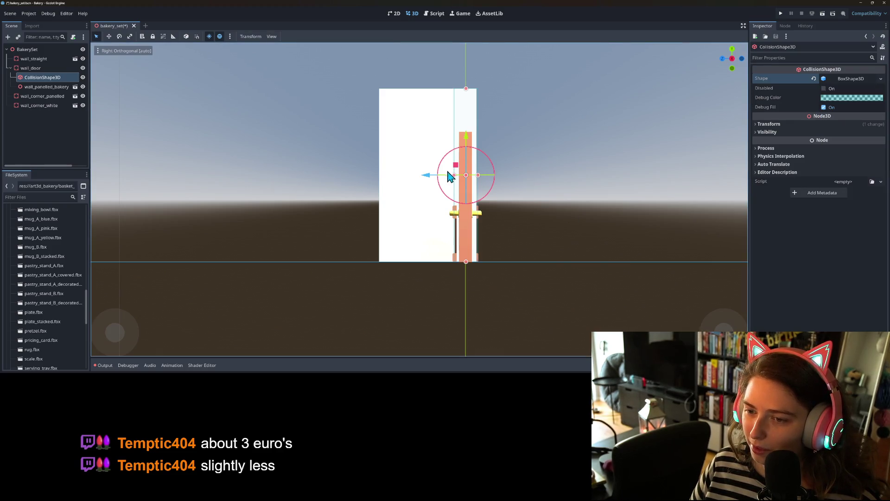
mouse_move(454, 175)
mouse_down()
mouse_move(483, 180)
mouse_move(514, 216)
mouse_move(557, 240)
mouse_move(631, 232)
mouse_move(509, 225)
mouse_up()
key(ctrl+s)
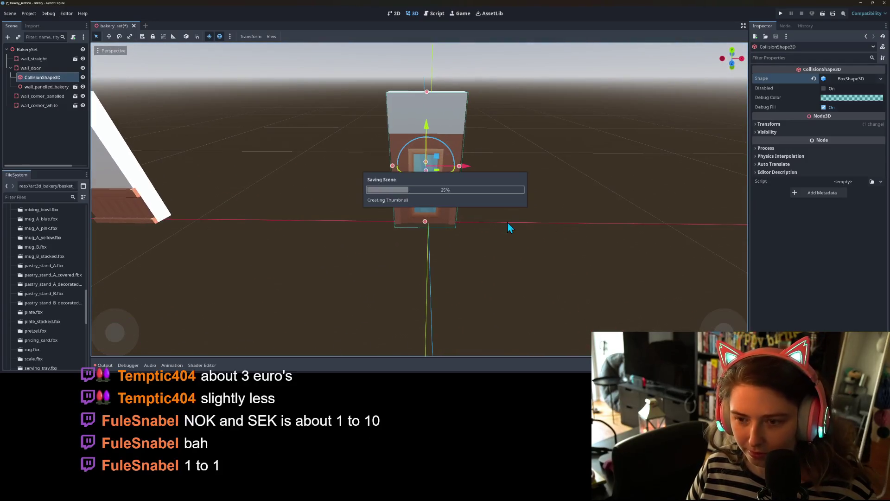
Duplicate wall_door, rename the copy wall_window, and shift wall_door left along X
click(44, 68)
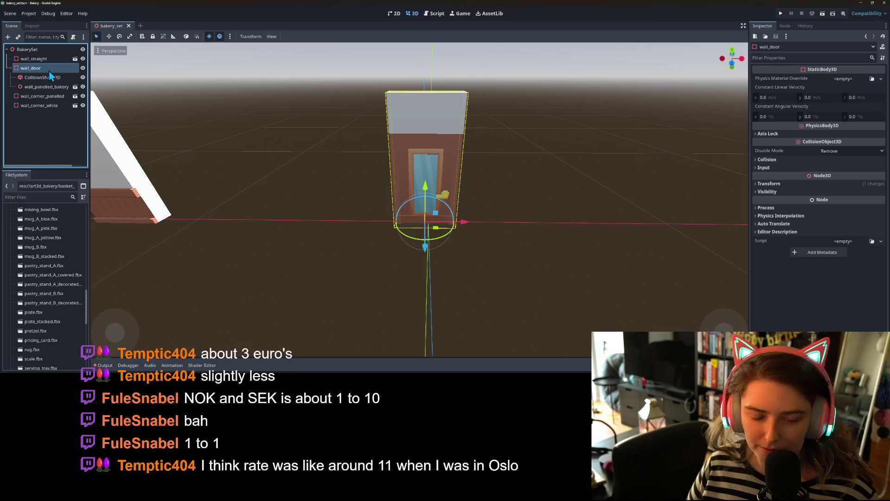
key(ctrl+d)
right_click(43, 96)
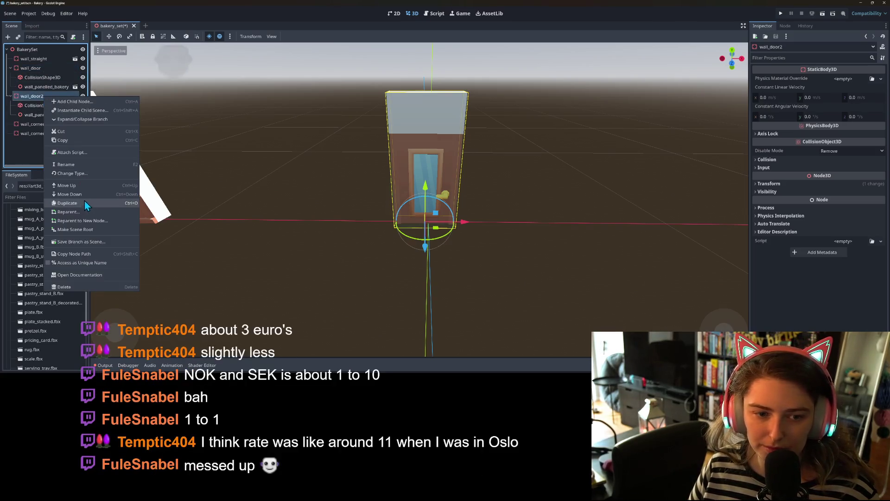
click(84, 167)
text(wall_door2)
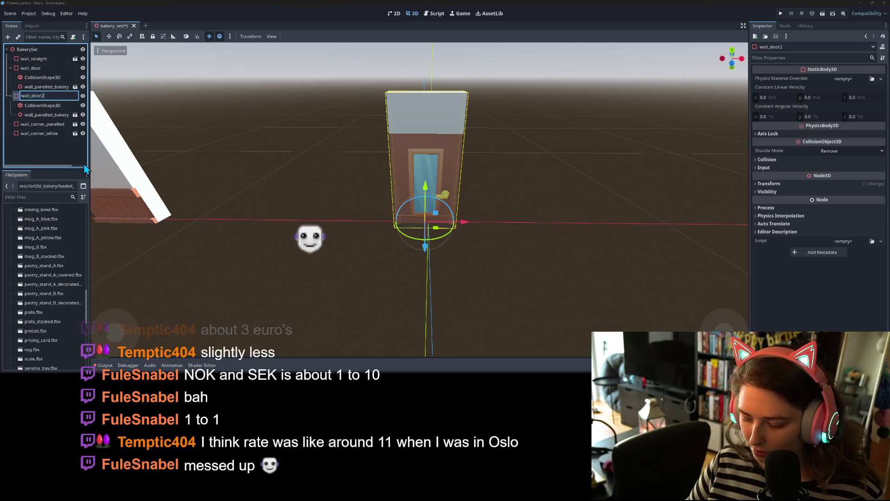
key(BackSpace)
text(window)
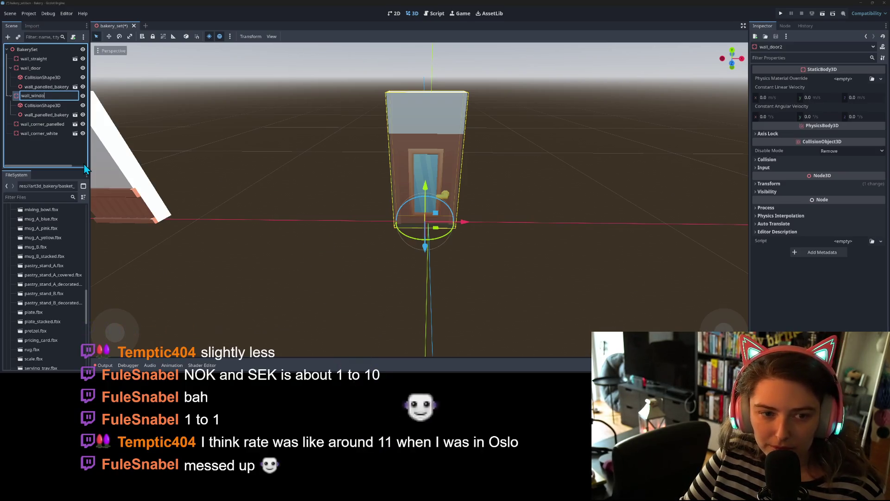
key(Return)
click(31, 68)
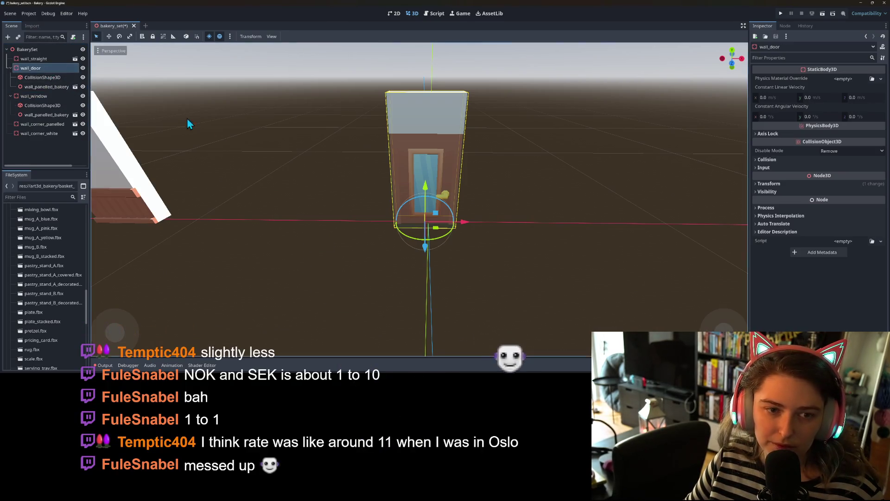
drag(459, 222, 367, 223)
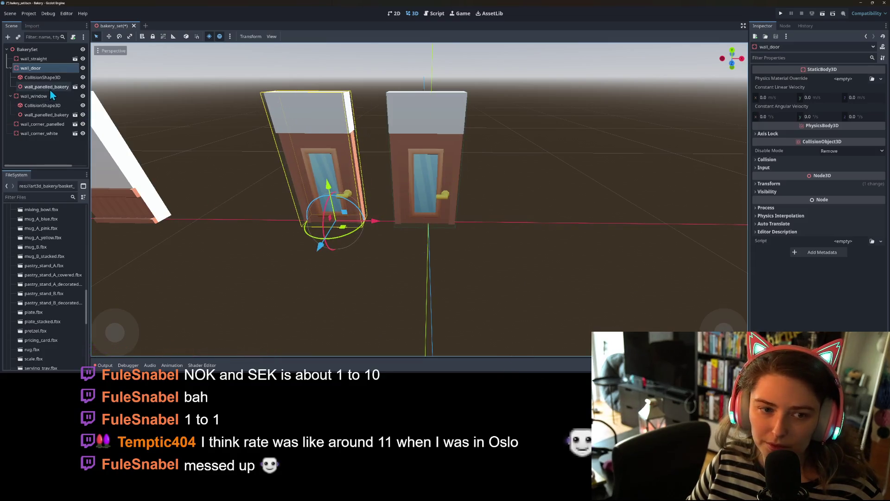
Add the panelled window wall model as a child of wall_window
click(46, 115)
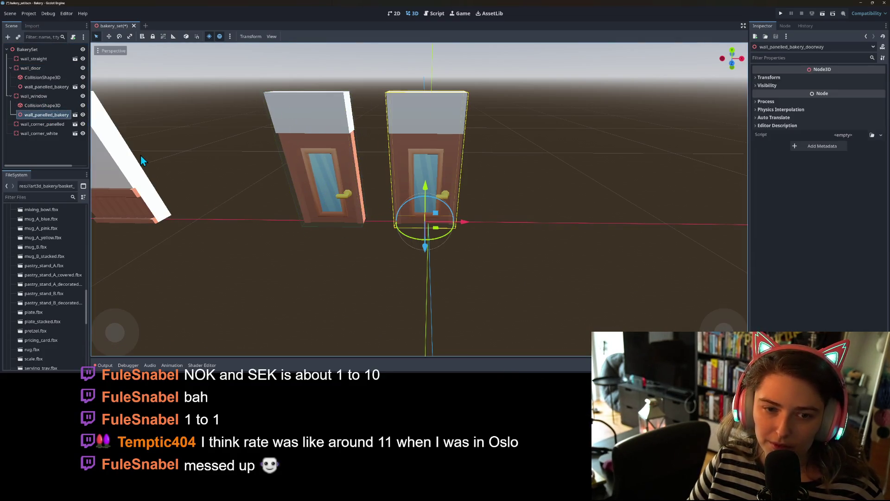
right_click(37, 97)
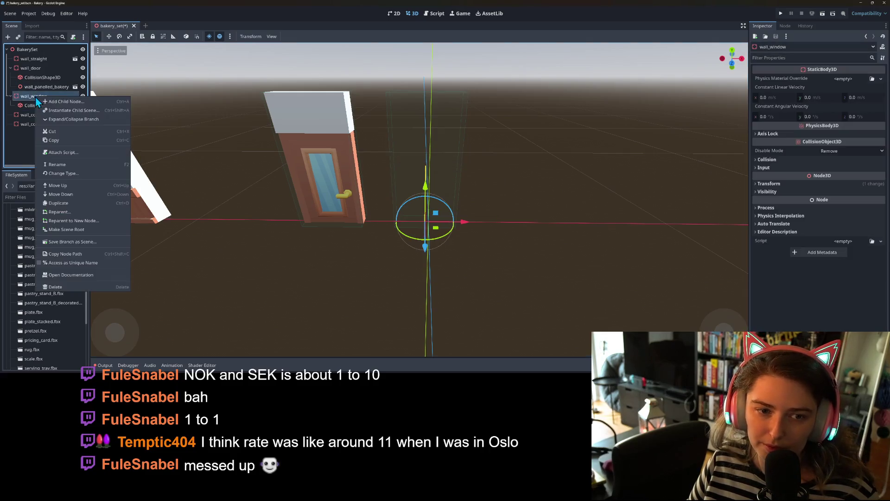
click(60, 110)
text(wall)
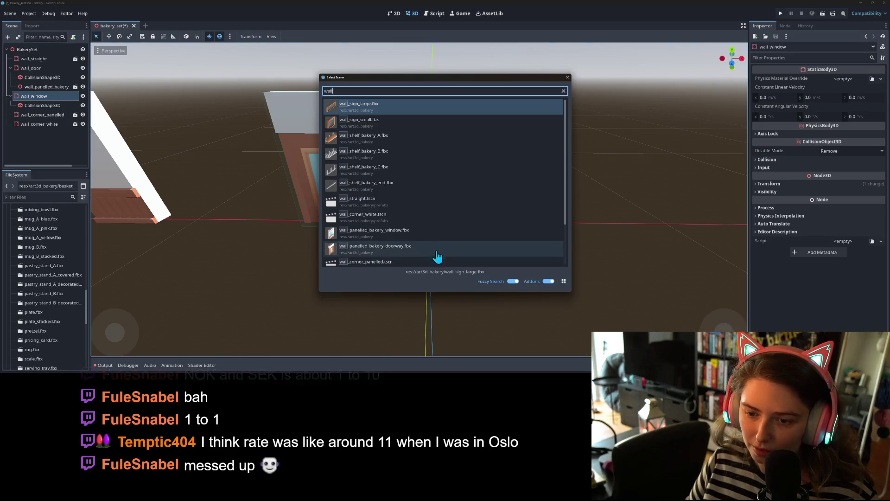
double_click(434, 233)
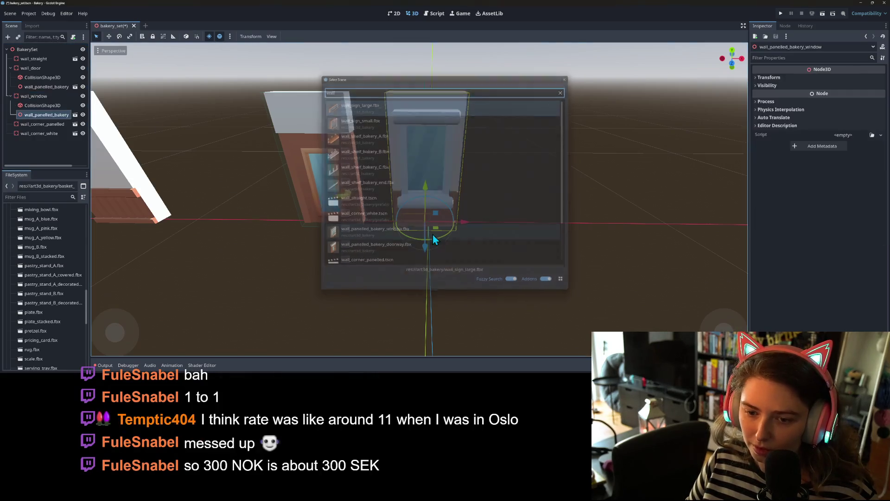
Make wall_window's box collision shape unique, resize it to the window wall, and save
mouse_move(483, 271)
mouse_down()
mouse_move(379, 275)
mouse_move(297, 197)
mouse_up()
key(KP_3)
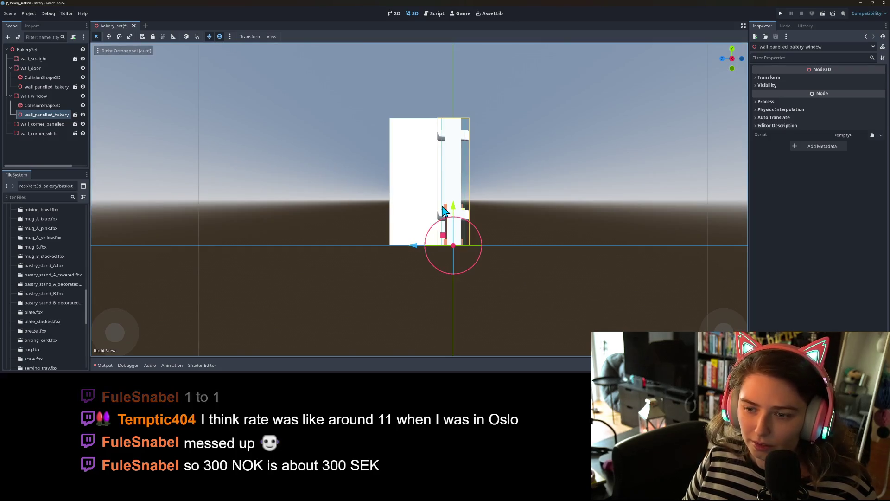
scroll(522, 221, up, 5)
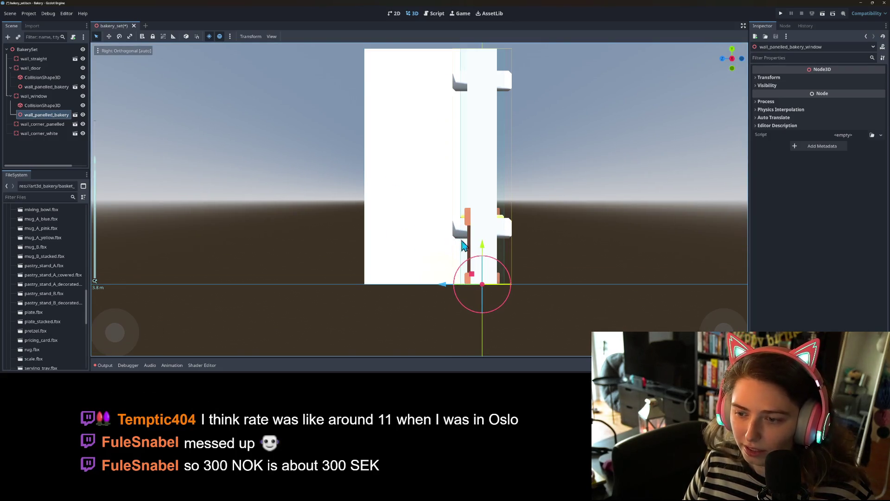
click(43, 106)
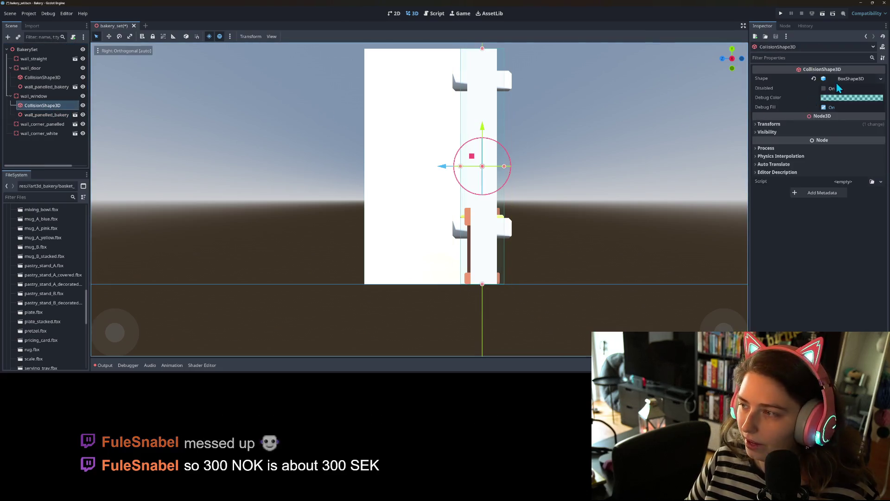
click(880, 78)
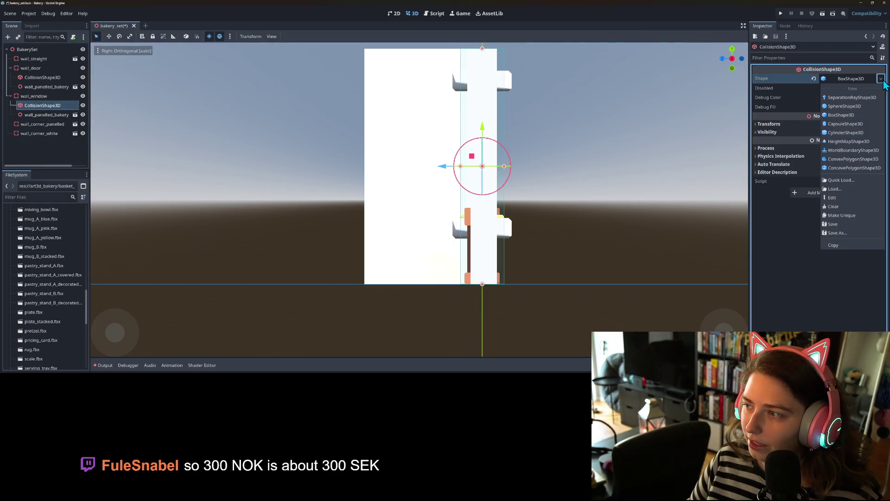
click(851, 217)
mouse_move(462, 168)
mouse_down()
mouse_move(454, 170)
mouse_move(512, 170)
mouse_move(587, 260)
mouse_move(648, 260)
mouse_up()
key(ctrl+s)
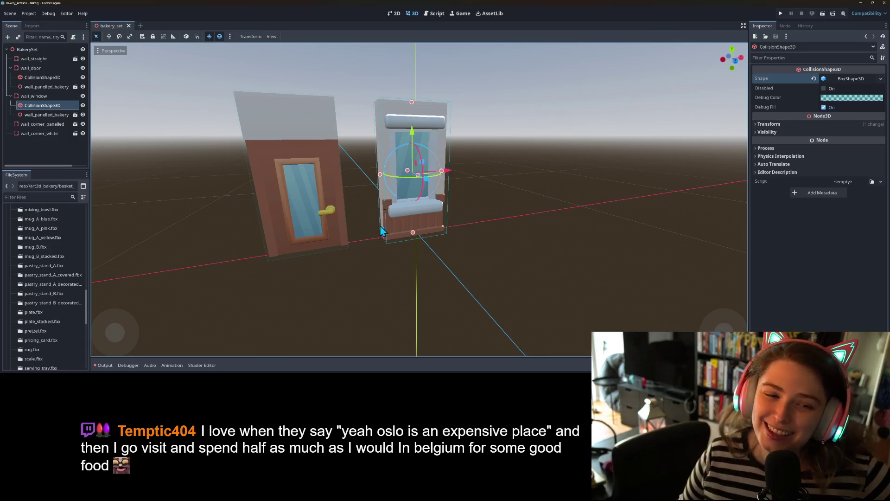
Move wall_window to the other side of the door and duplicate it
click(45, 96)
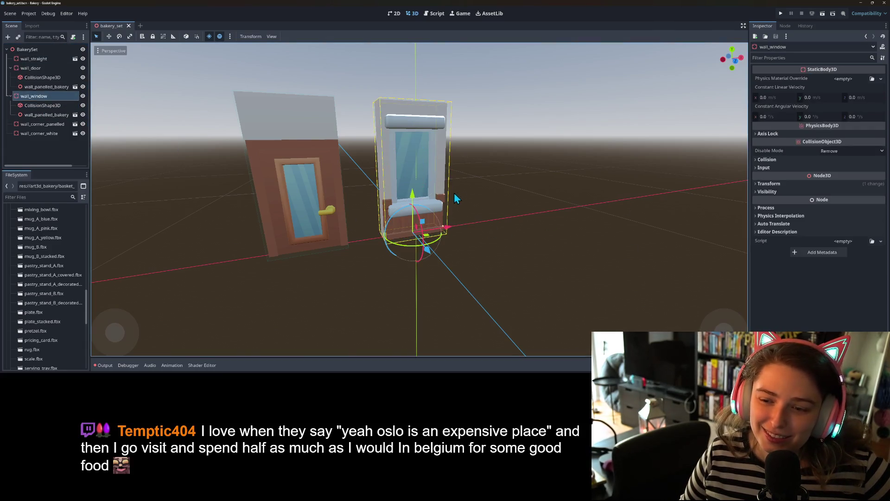
drag(445, 227, 341, 246)
scroll(345, 253, down, 3)
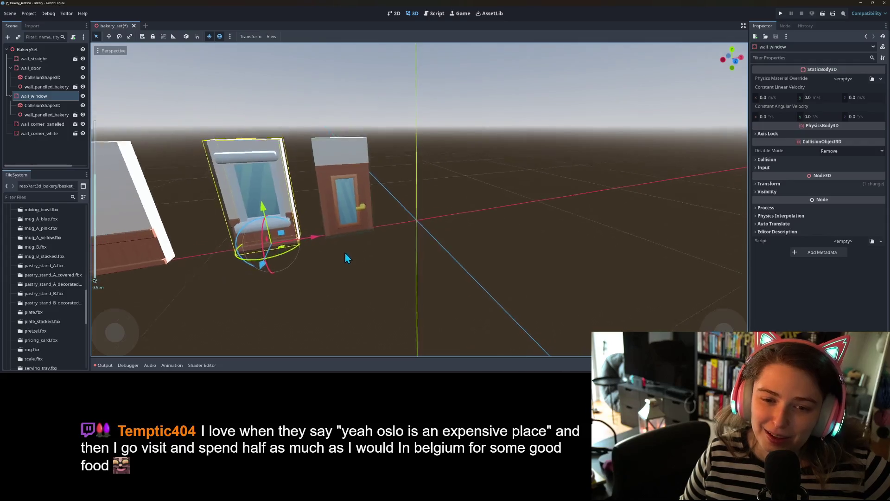
scroll(365, 217, down, 2)
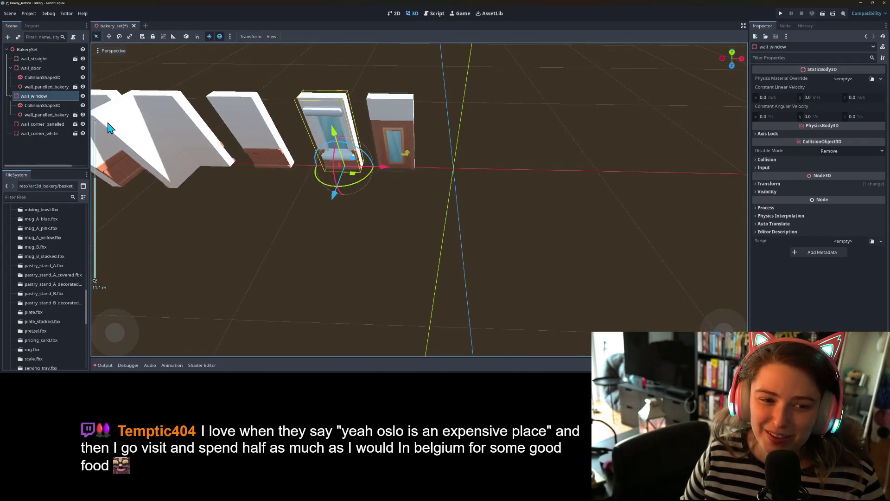
key(ctrl+d)
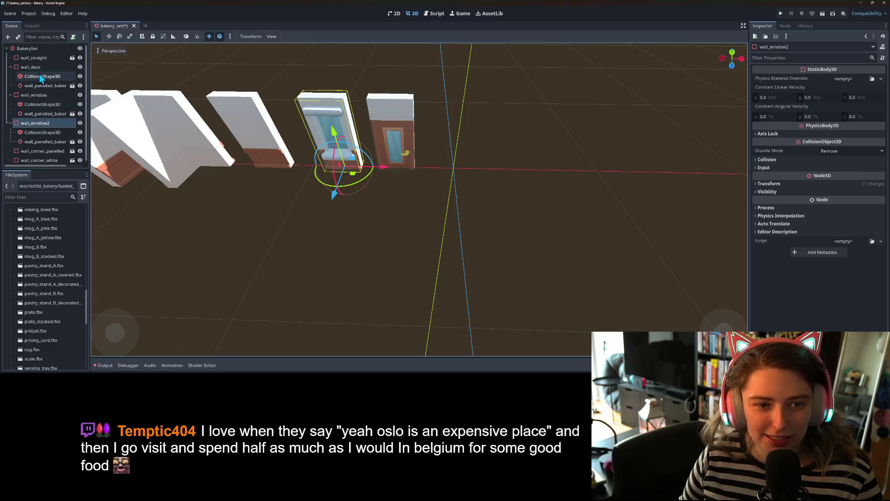
Save wall_door as a branch scene in the prefabs folder
right_click(36, 66)
click(87, 209)
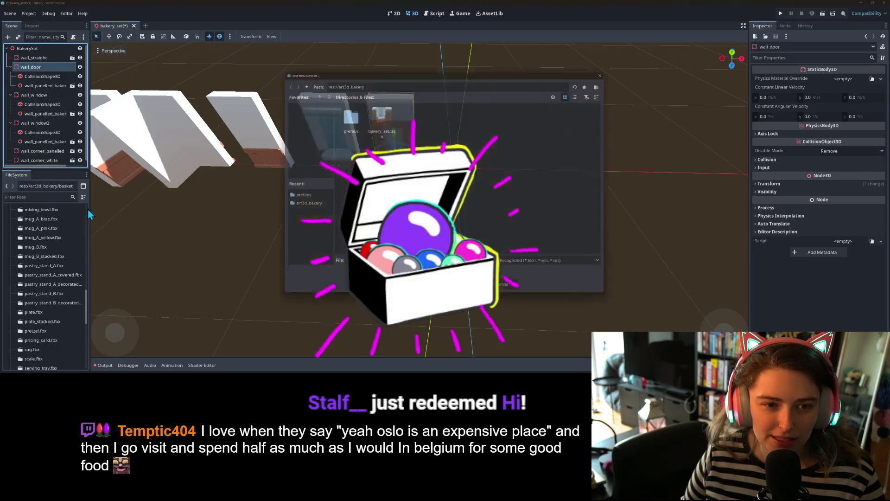
double_click(346, 116)
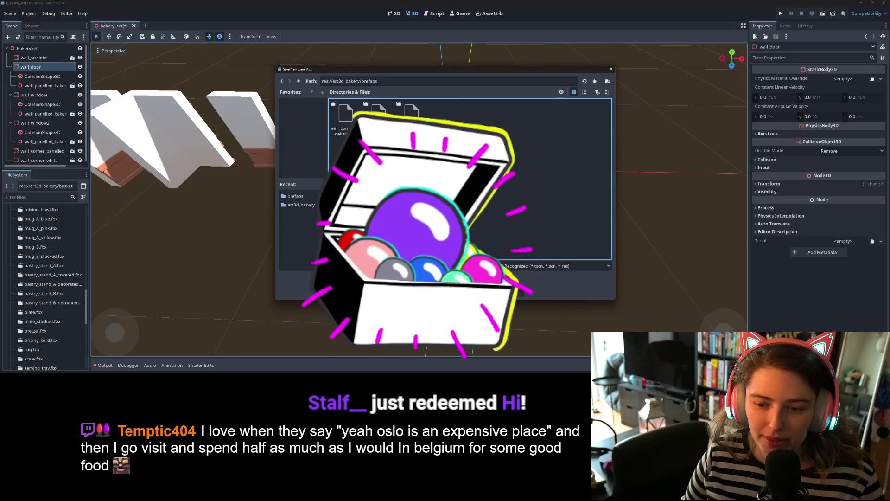
key(Return)
Save wall_window as wall_window.tscn in the prefabs folder
right_click(47, 77)
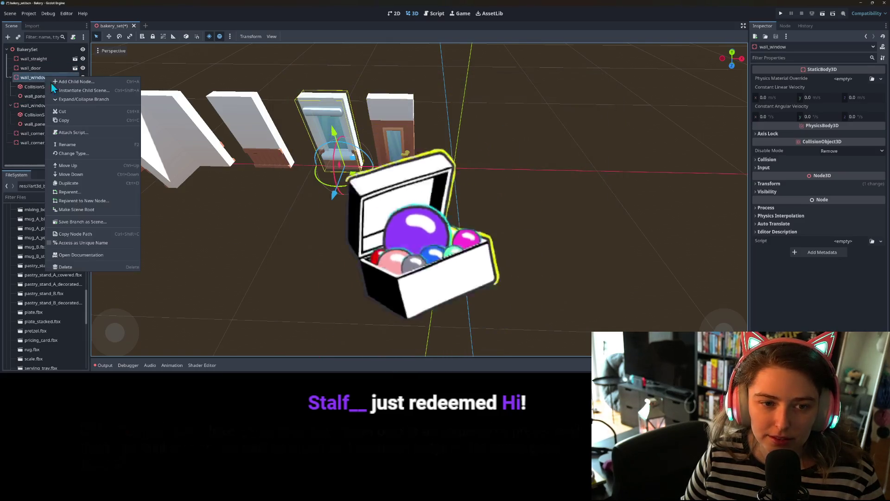
click(95, 222)
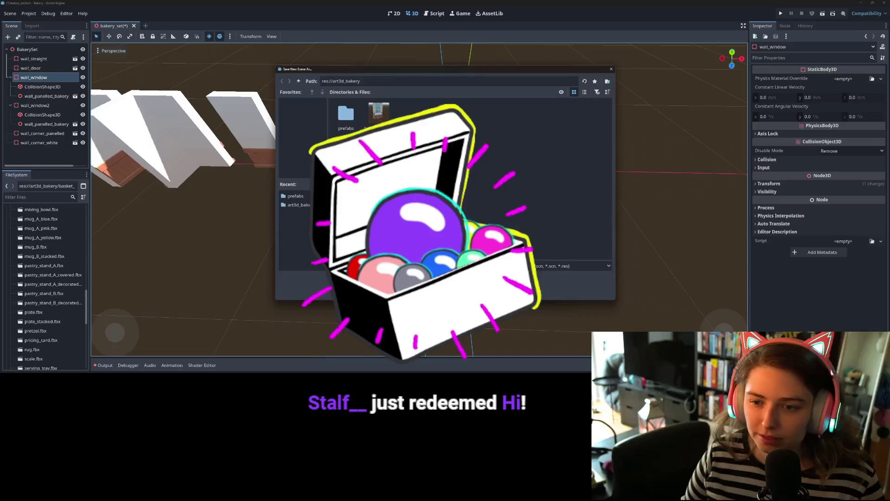
double_click(346, 118)
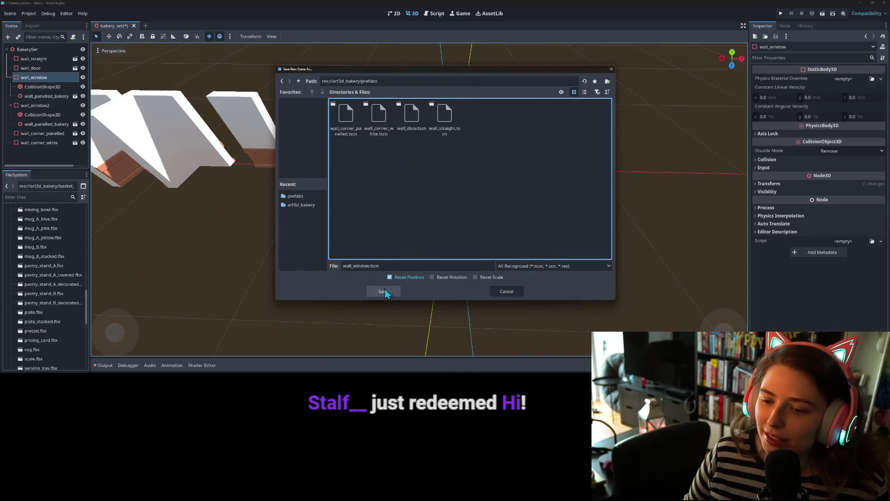
click(385, 291)
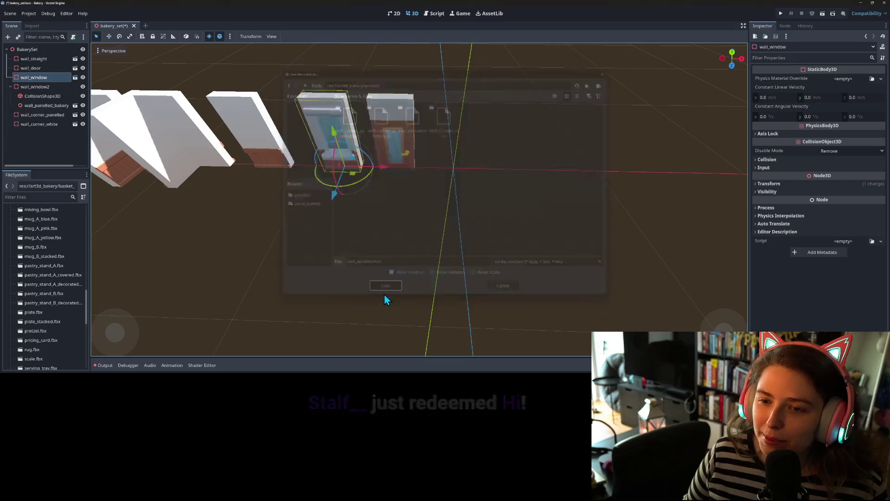
right_click(48, 86)
Rename wall_window2 to counter, delete its window mesh, and move it right along X
click(79, 154)
text(counter)
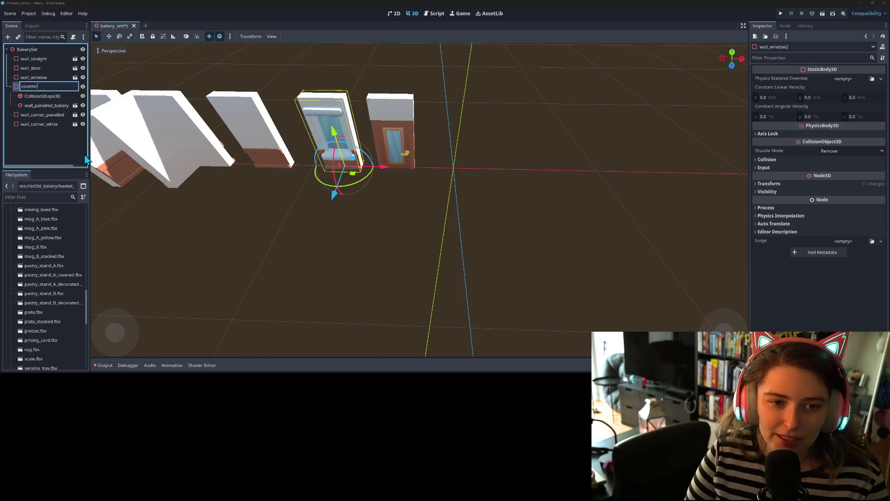
key(Return)
click(46, 106)
key(Delete)
key(Return)
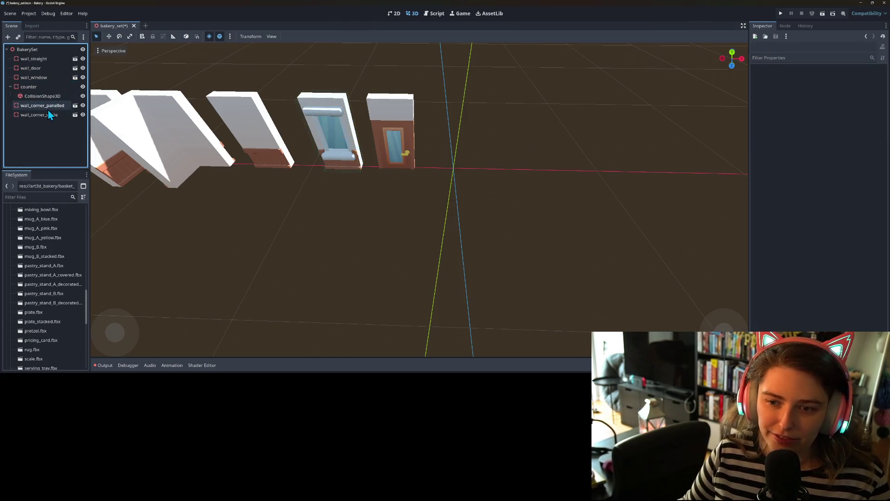
click(28, 88)
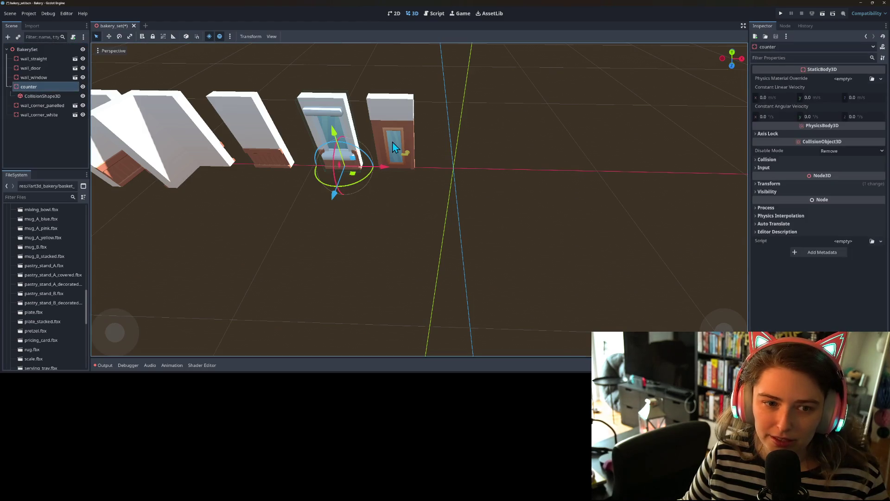
mouse_move(380, 172)
mouse_down()
mouse_move(503, 171)
mouse_move(491, 172)
mouse_up()
Instance countertop_straight_A_short as a child of counter and inspect it from the front
right_click(50, 87)
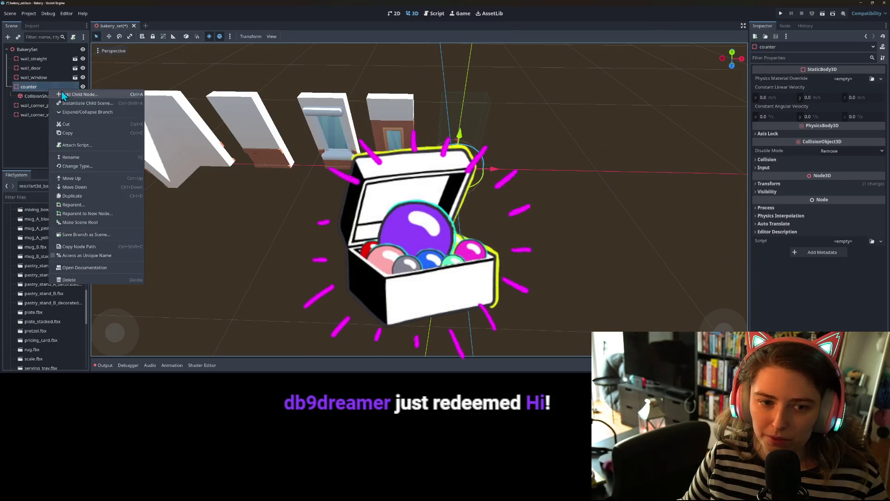
click(81, 102)
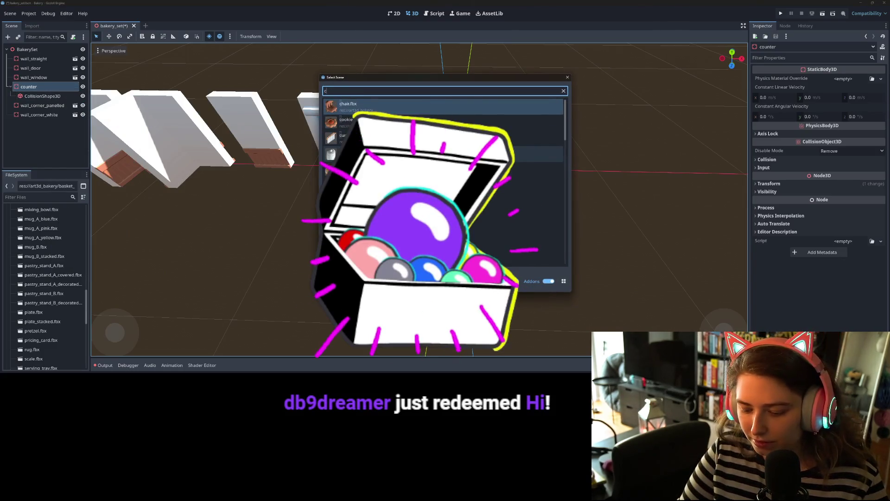
text(coun)
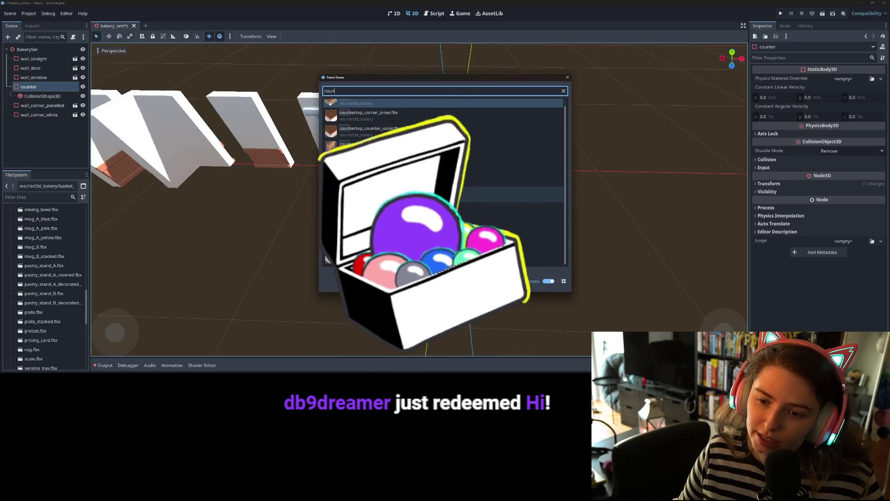
scroll(424, 222, down, 1)
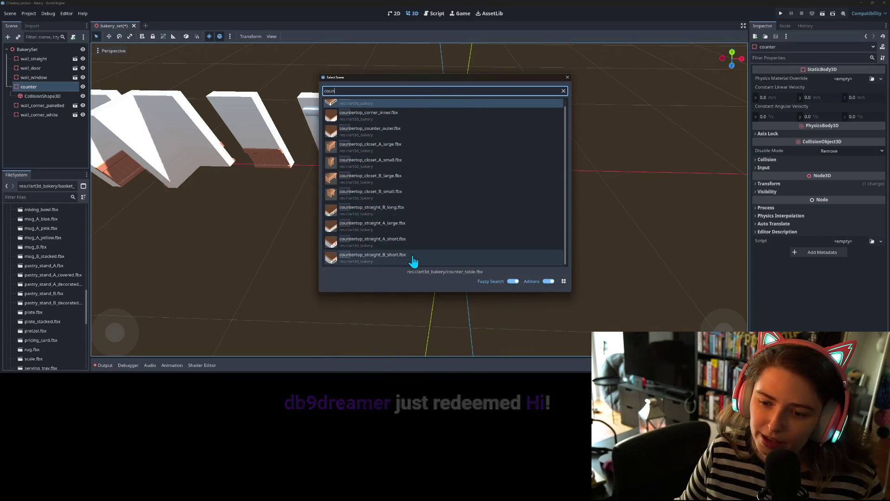
click(398, 240)
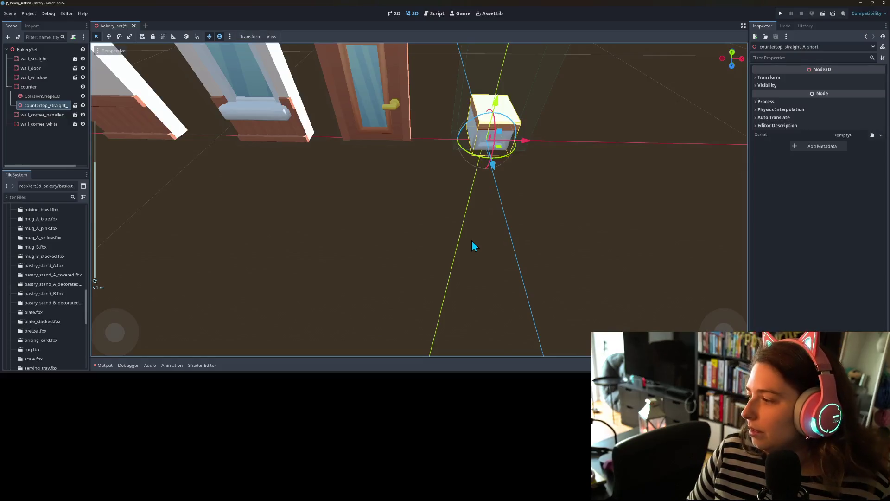
key(KP_1)
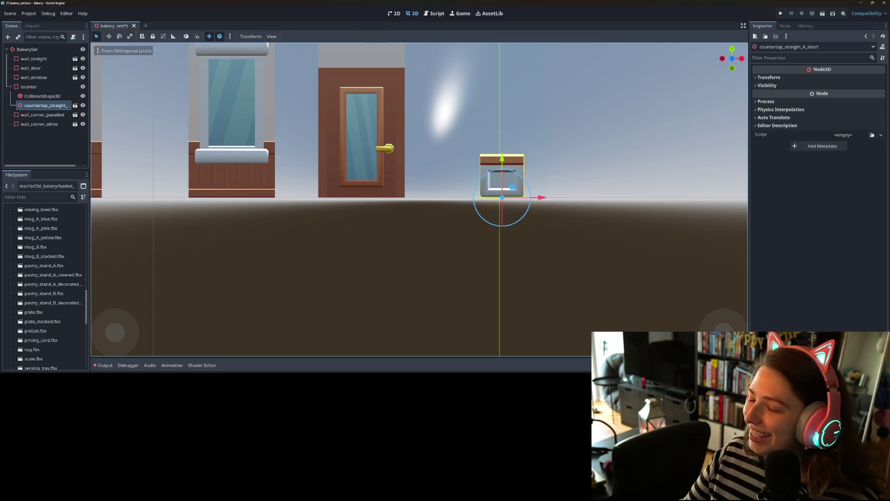
mouse_move(622, 236)
mouse_down()
mouse_move(548, 266)
mouse_move(503, 298)
mouse_move(493, 298)
mouse_move(541, 284)
mouse_move(516, 292)
mouse_move(441, 280)
mouse_move(420, 261)
mouse_move(508, 233)
mouse_move(545, 240)
mouse_move(407, 258)
mouse_move(417, 253)
mouse_move(471, 274)
mouse_move(571, 280)
mouse_up()
drag(564, 276, 578, 277)
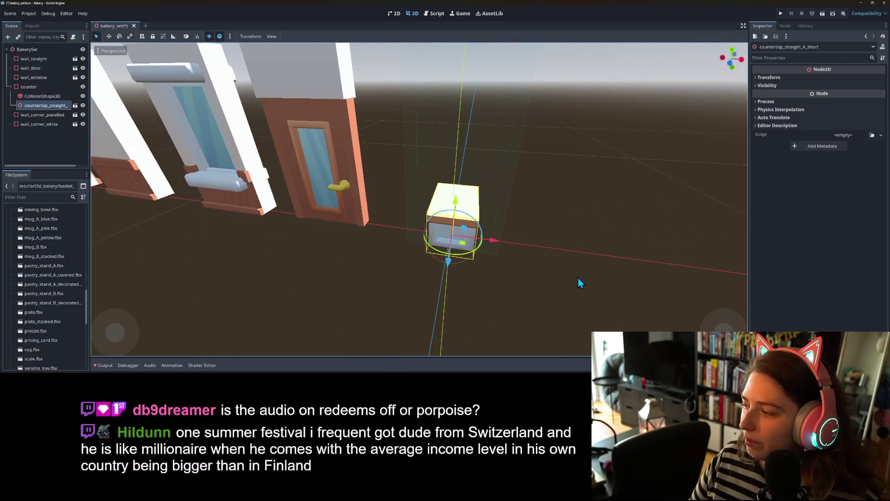
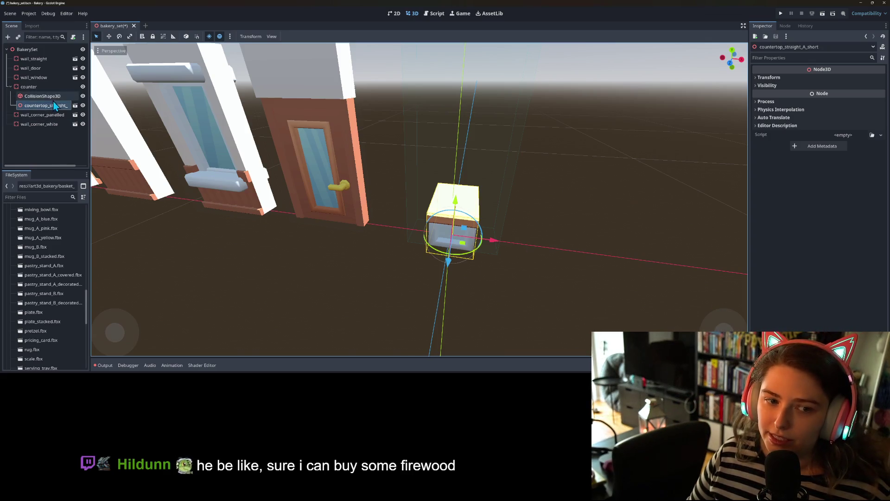
Make the counter's CollisionShape3D box shape unique to this counter
click(42, 96)
click(881, 79)
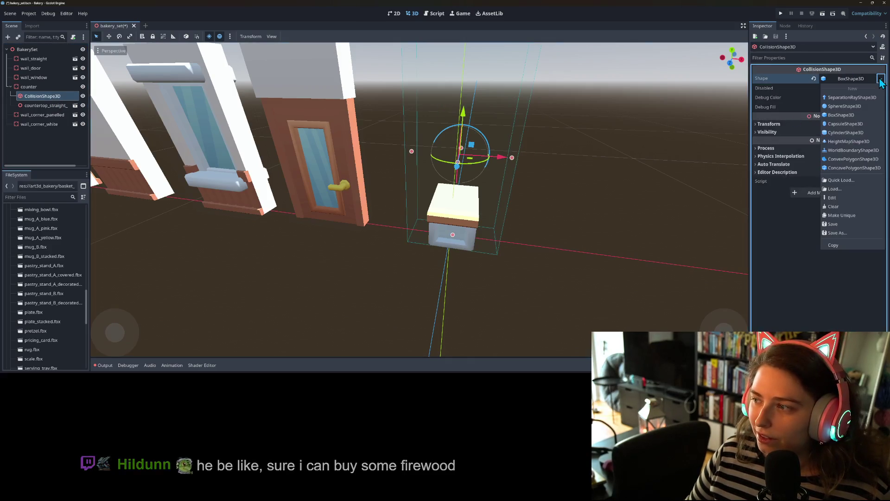
click(848, 215)
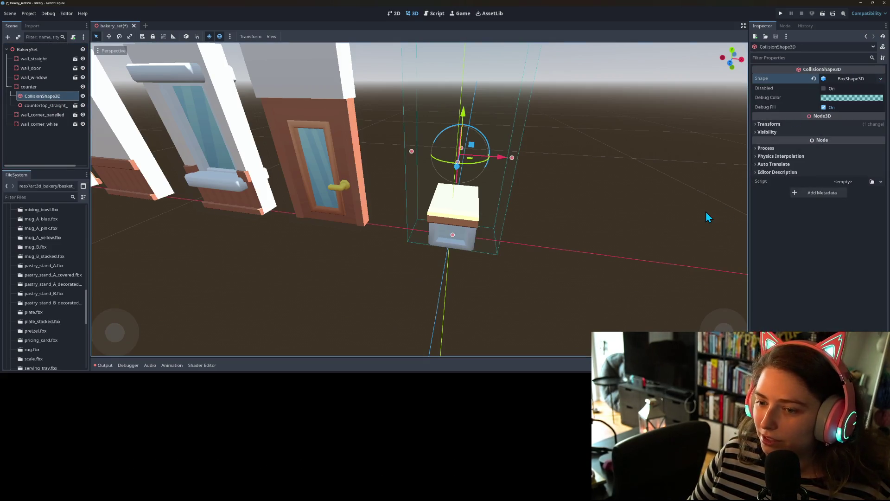
In Front view, lower the box top to counter height and pull its left and right sides in
key(KP_1)
drag(456, 70, 467, 201)
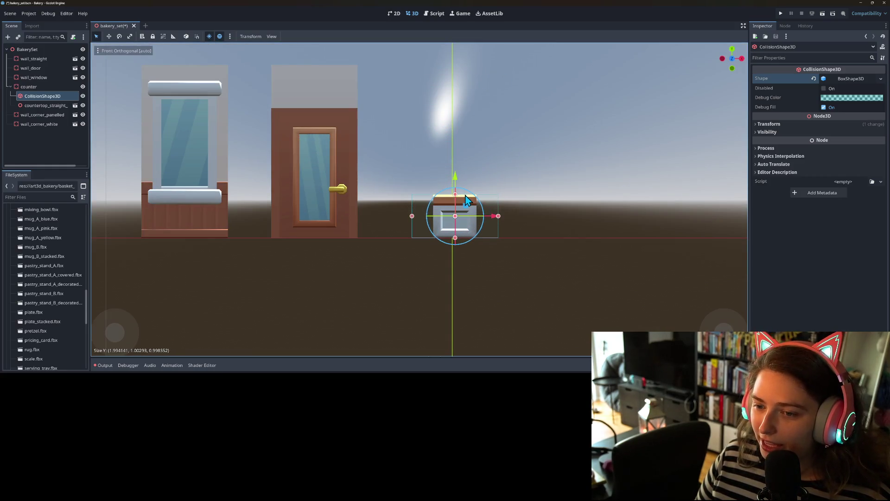
drag(412, 216, 432, 222)
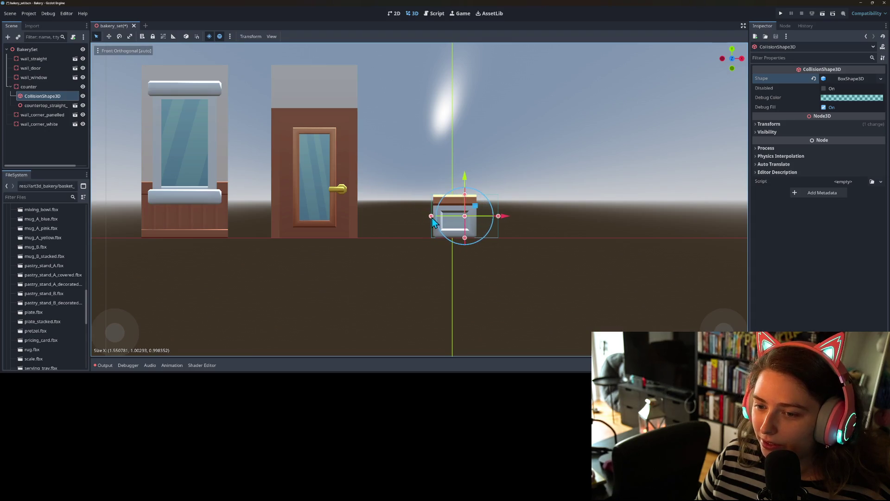
drag(499, 217, 479, 223)
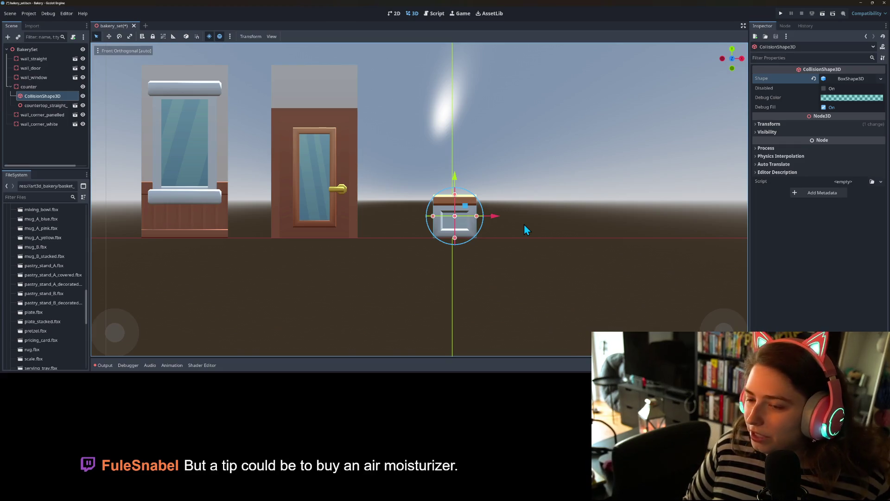
In Right view, stretch the collision box's front and back out to the countertop edges
key(KP_3)
scroll(496, 234, up, 5)
scroll(453, 245, up, 3)
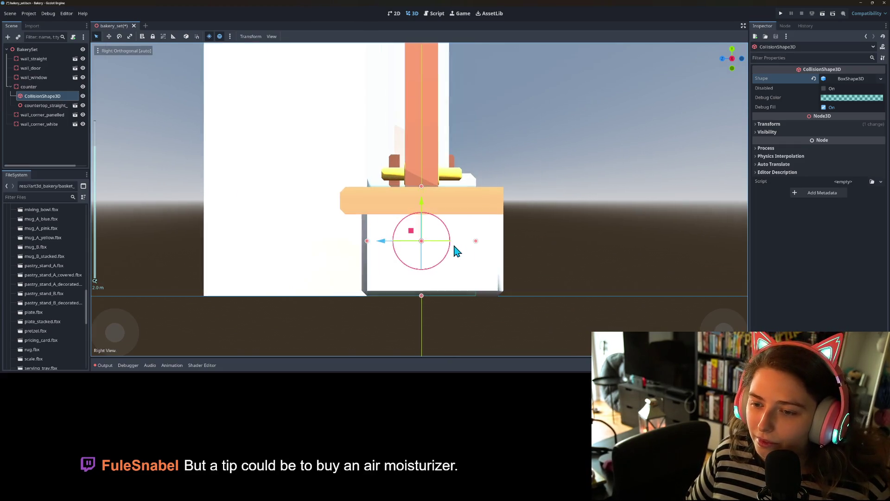
drag(422, 188, 423, 188)
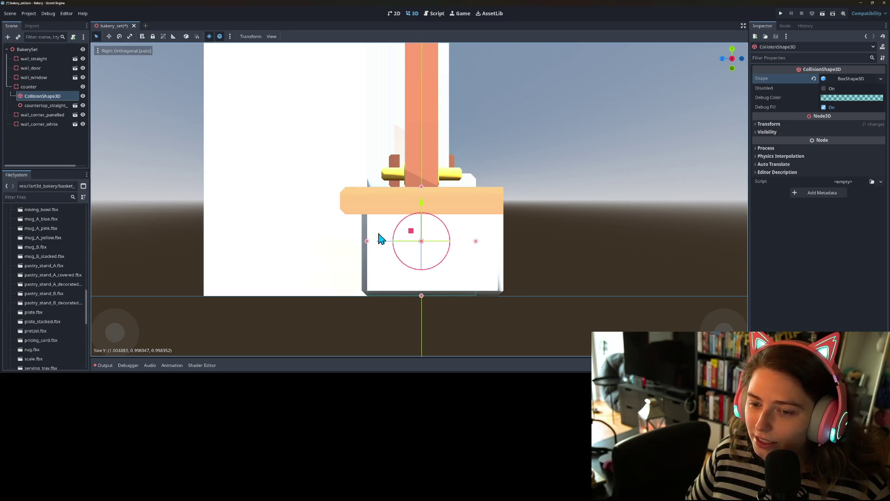
drag(369, 242, 341, 241)
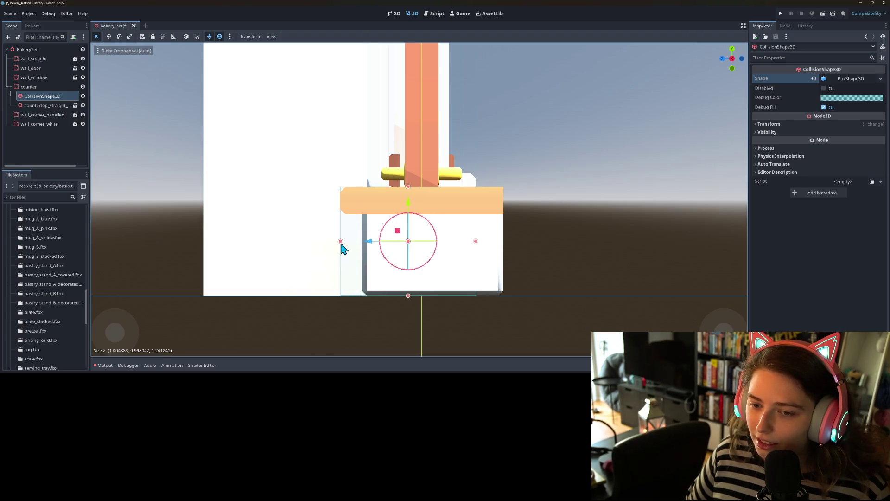
drag(477, 242, 503, 240)
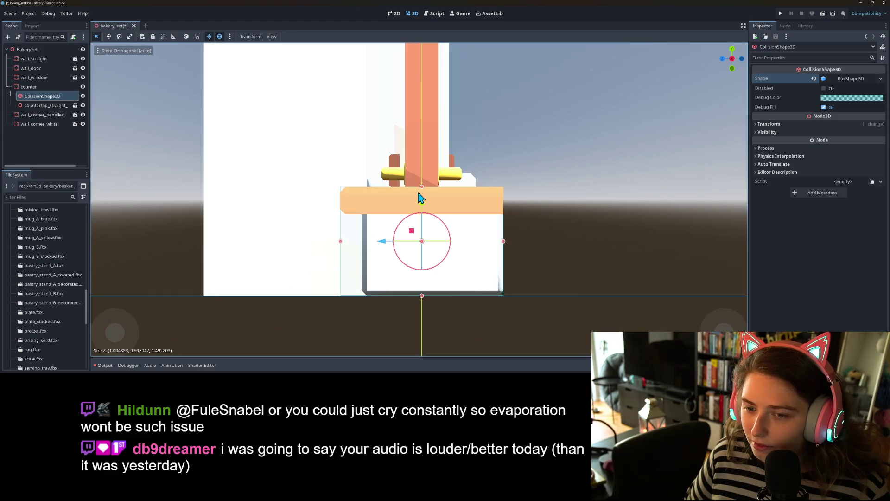
Check the fitted collision box in perspective and save the bakery_set scene
mouse_move(427, 258)
mouse_down()
mouse_move(510, 271)
mouse_move(515, 261)
mouse_up()
scroll(516, 261, down, 2)
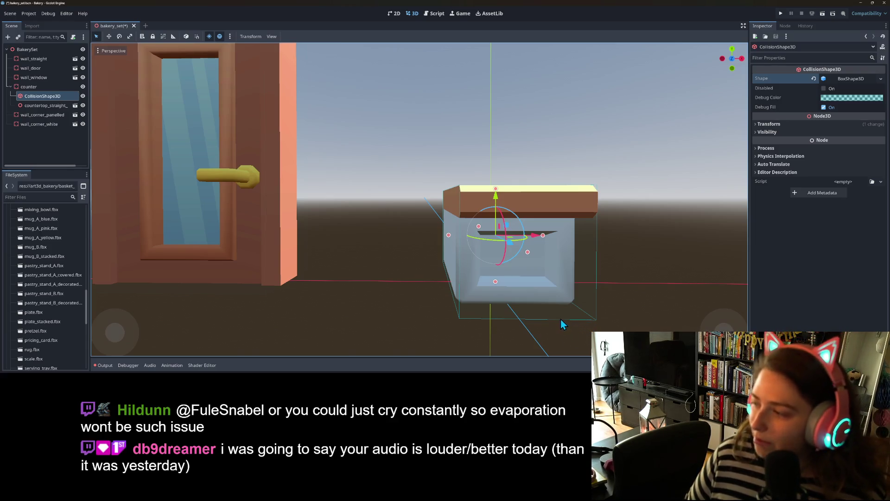
mouse_move(497, 312)
mouse_down()
mouse_move(542, 320)
mouse_move(530, 345)
mouse_move(440, 322)
mouse_move(378, 286)
mouse_move(337, 299)
mouse_move(382, 311)
mouse_move(436, 298)
mouse_move(473, 314)
mouse_move(436, 315)
mouse_move(352, 273)
mouse_up()
scroll(459, 329, up, 3)
scroll(378, 286, down, 2)
scroll(342, 296, up, 2)
key(ctrl+s)
scroll(436, 300, down, 3)
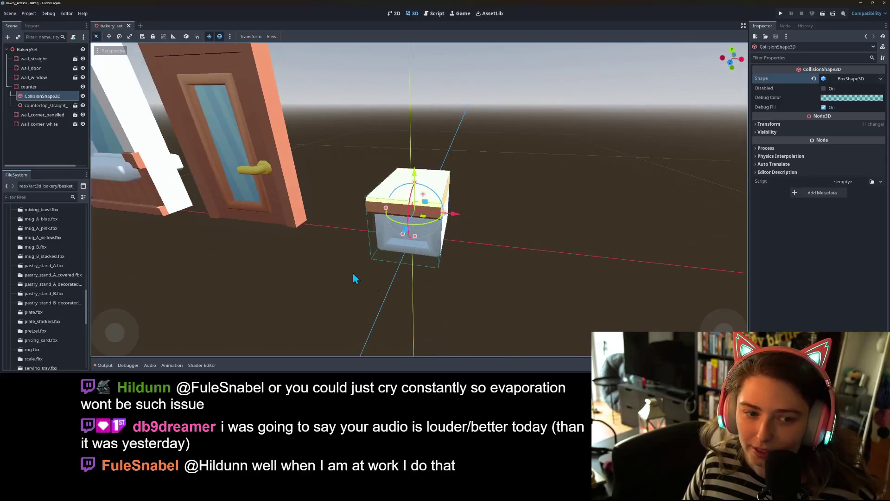
click(28, 86)
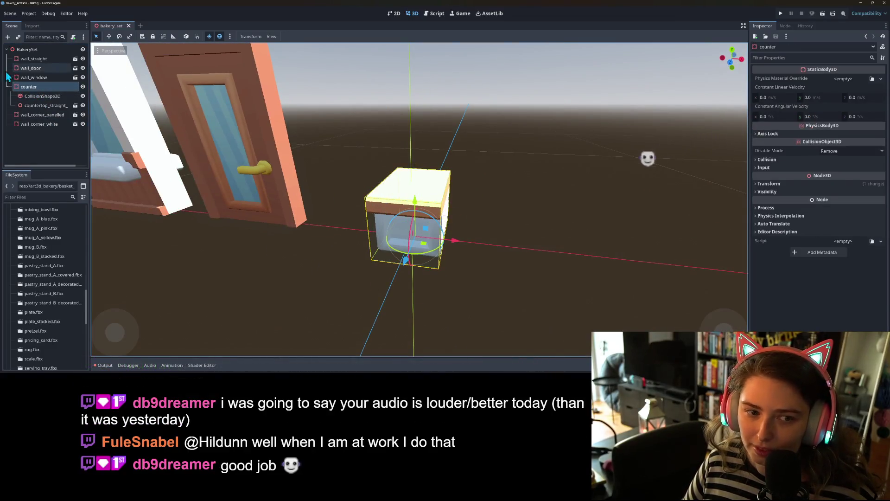
Rename the counter to counter_narrow_a and shift it along X
right_click(41, 87)
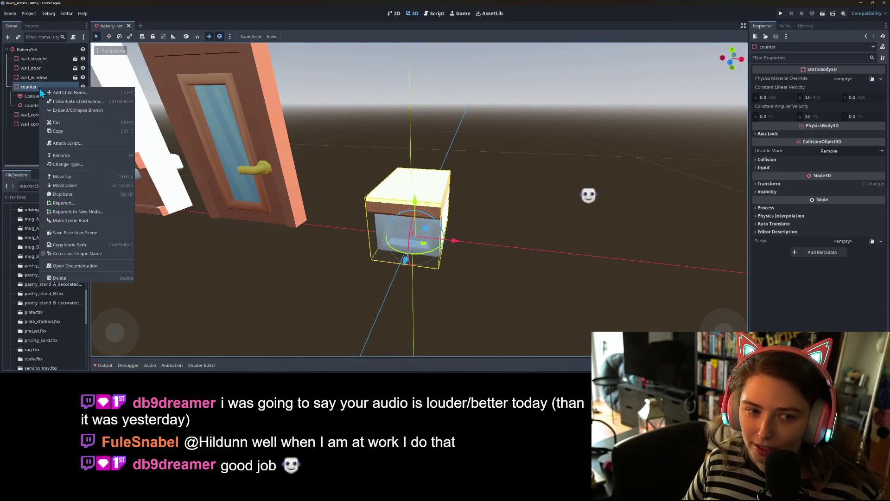
click(68, 157)
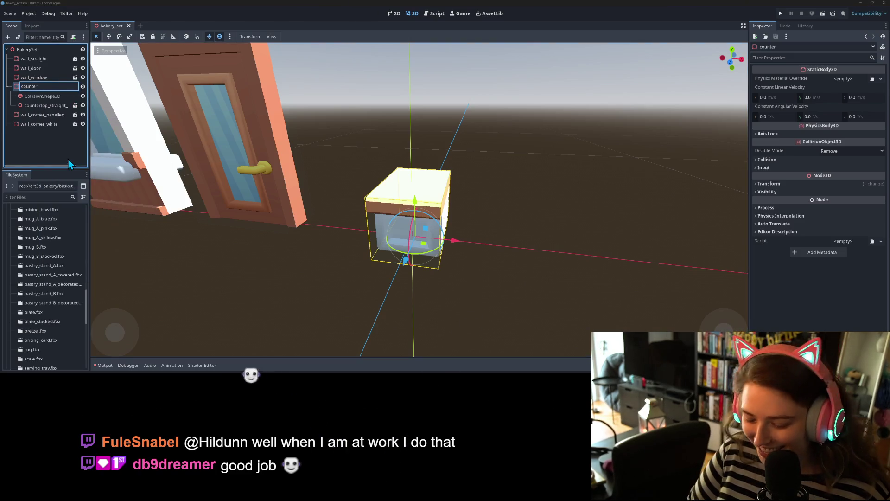
text(_narro)
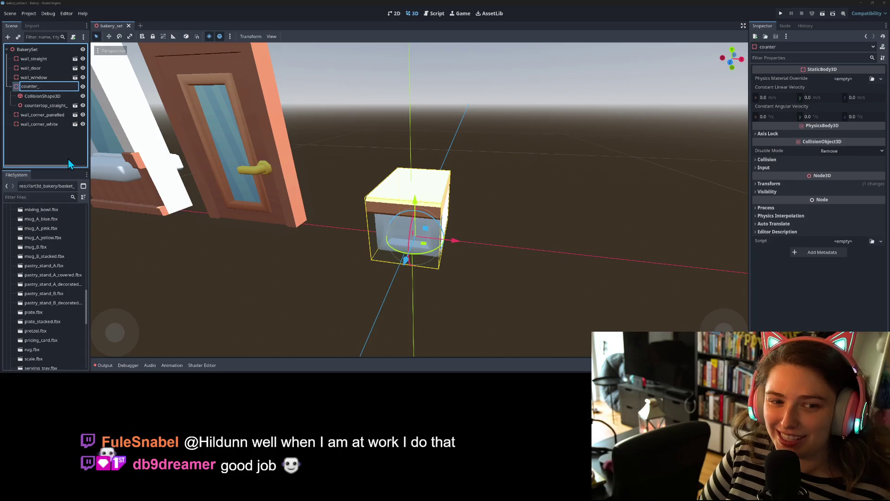
text(w_a)
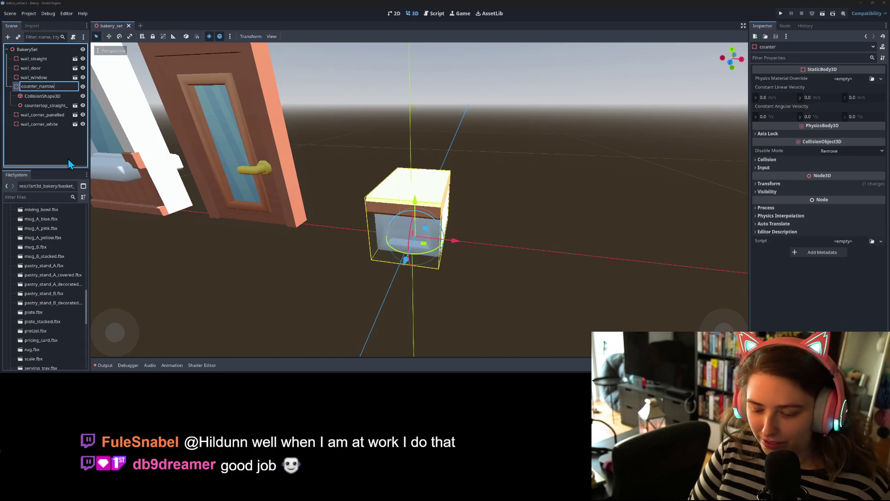
key(Return)
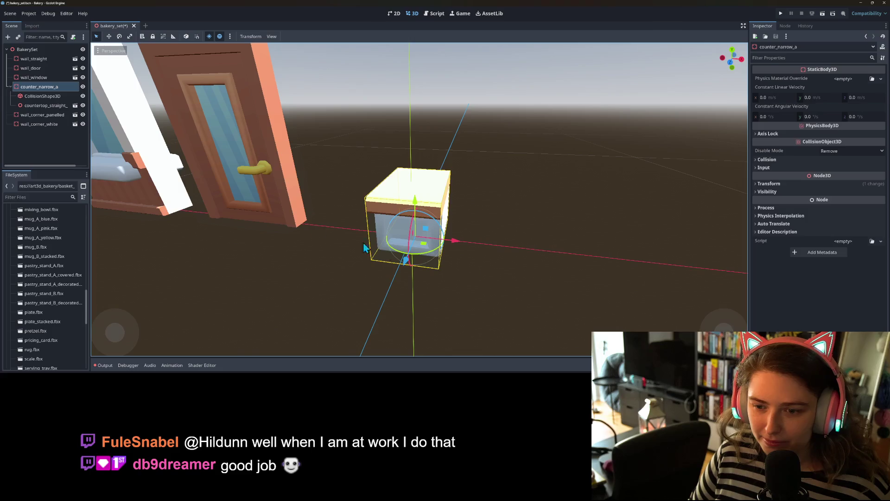
mouse_move(456, 240)
mouse_down()
mouse_move(385, 236)
mouse_move(465, 243)
mouse_up()
Duplicate it as counter_narrow_b and delete the copy's countertop model
key(ctrl+d)
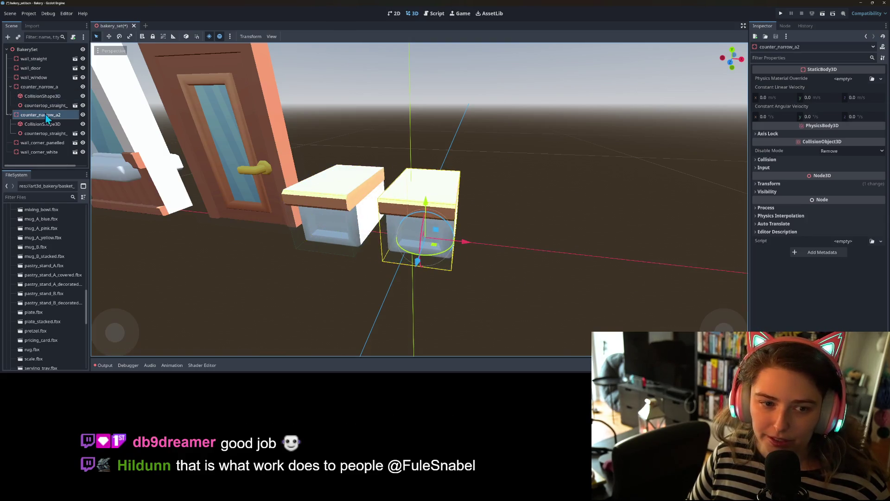
right_click(48, 115)
click(85, 184)
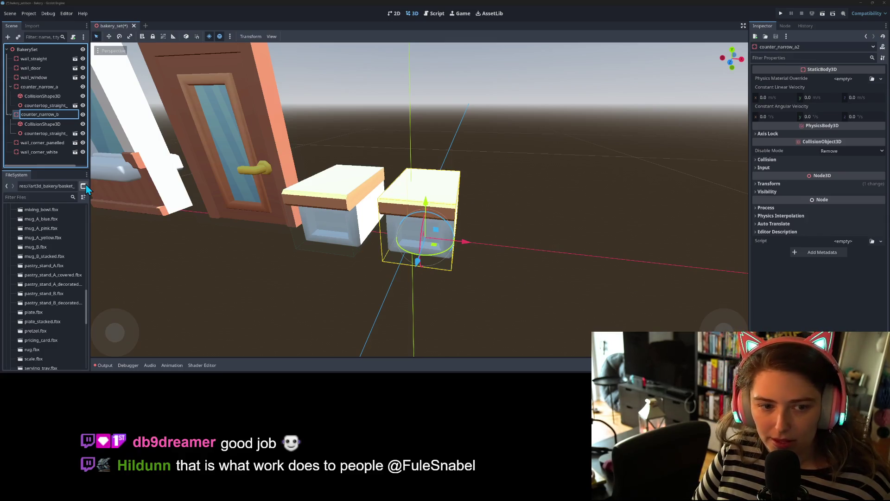
key(Return)
click(34, 135)
key(Delete)
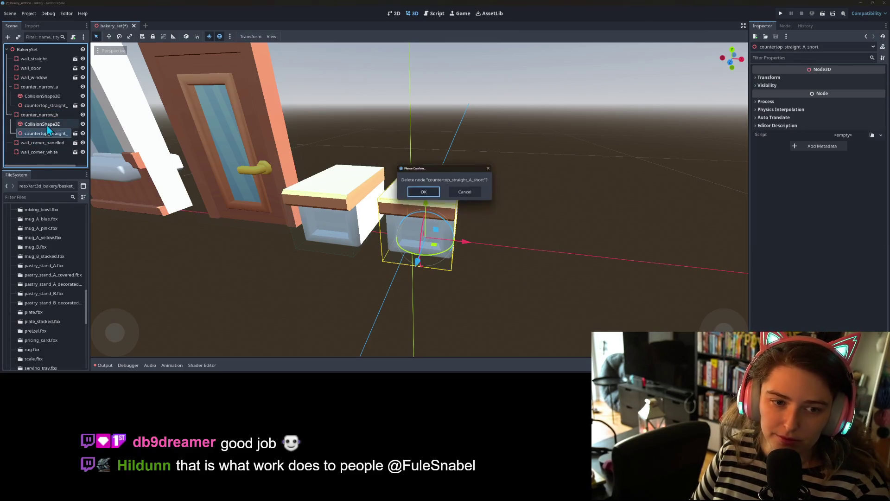
key(Return)
Add countertop_straight_B_short as counter_narrow_b's case model
right_click(52, 116)
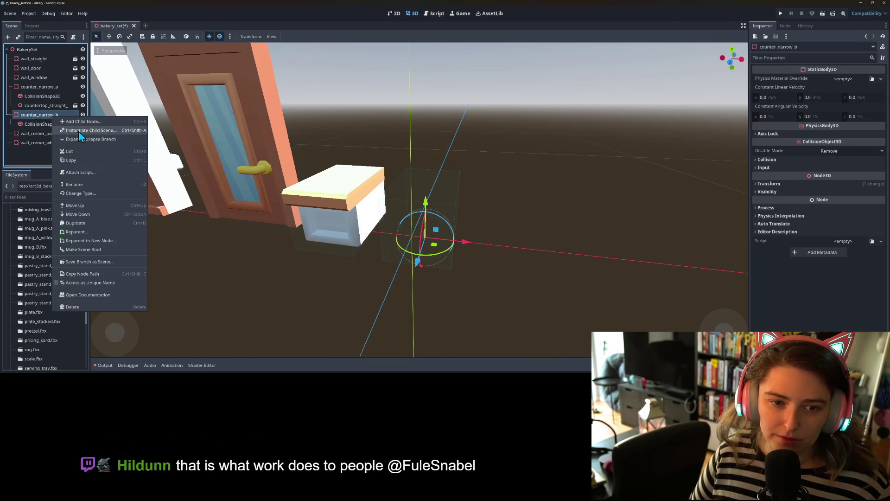
click(80, 132)
text(count)
scroll(437, 258, down, 1)
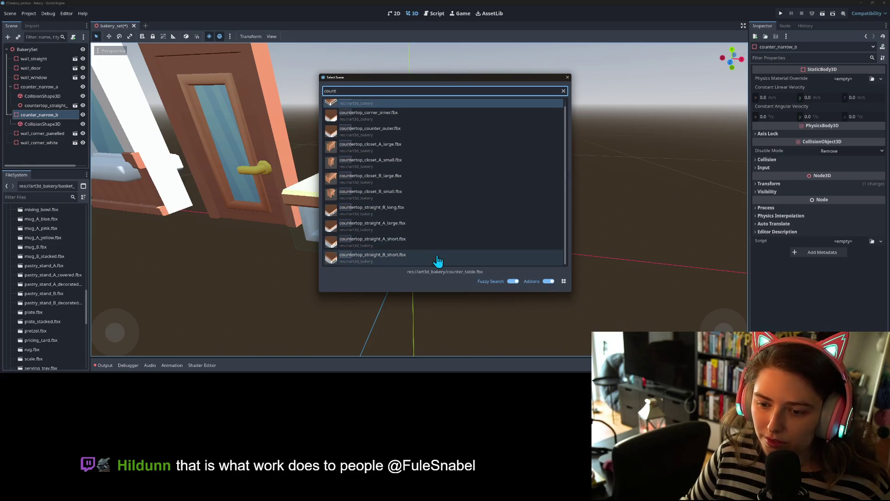
double_click(434, 258)
mouse_move(510, 257)
mouse_down()
mouse_move(435, 241)
mouse_move(473, 241)
mouse_move(545, 267)
mouse_move(513, 255)
mouse_move(528, 236)
mouse_move(696, 253)
mouse_move(552, 252)
mouse_move(508, 241)
mouse_move(440, 254)
mouse_move(365, 252)
mouse_move(424, 240)
mouse_move(510, 248)
mouse_up()
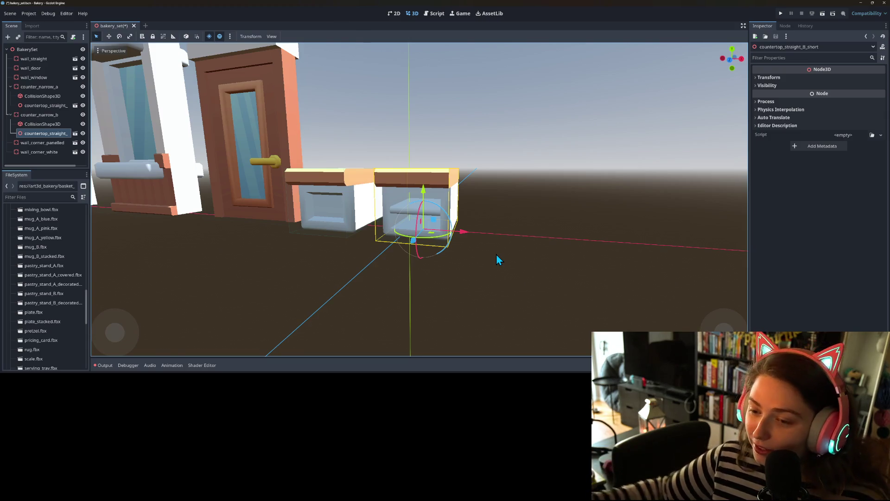
Move counter_narrow_a and counter_narrow_b together to the right along X
scroll(478, 253, down, 3)
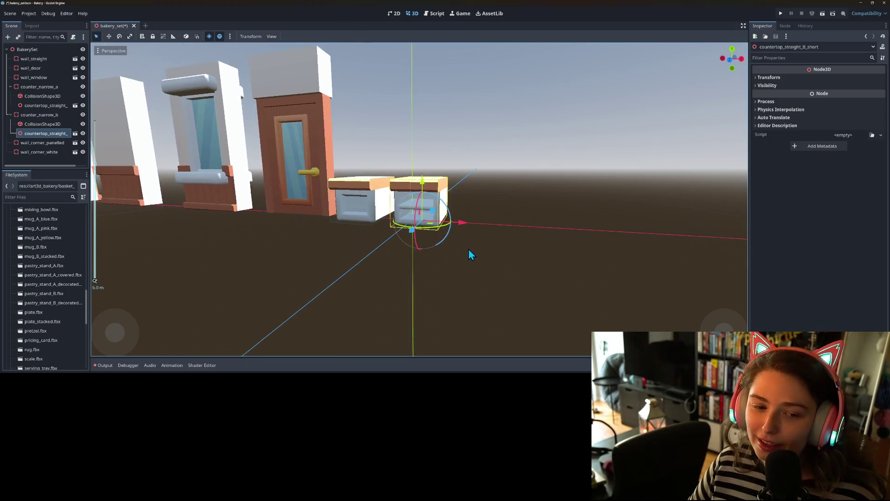
drag(469, 249, 474, 262)
scroll(475, 262, down, 1)
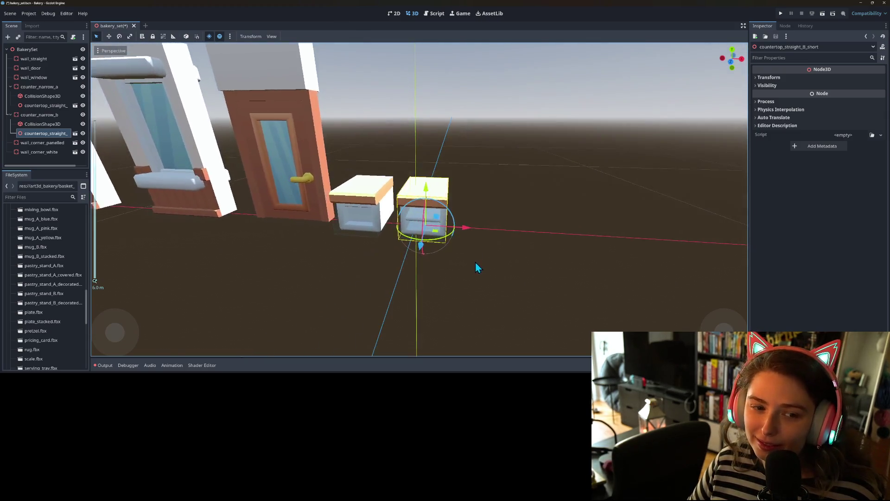
click(58, 88)
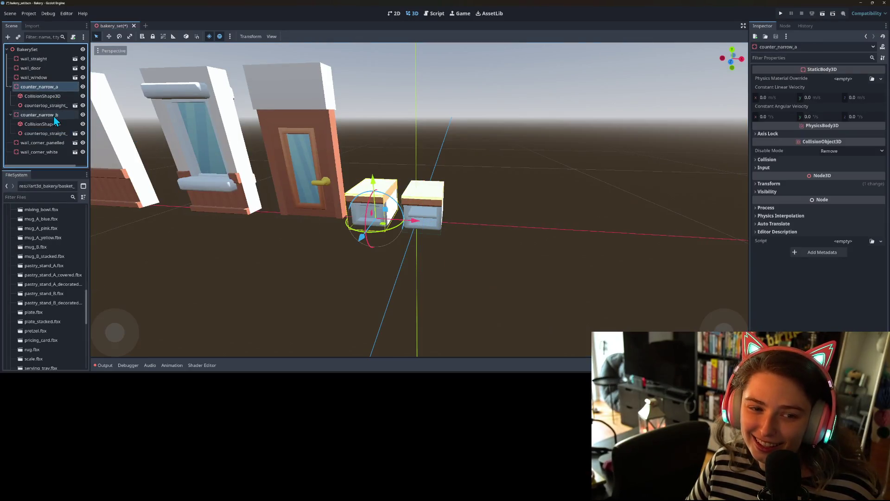
ctrl+click(54, 115)
drag(443, 227, 572, 236)
Duplicate counter_narrow_a as counter_narrow_a2 and place it left of the others
click(60, 88)
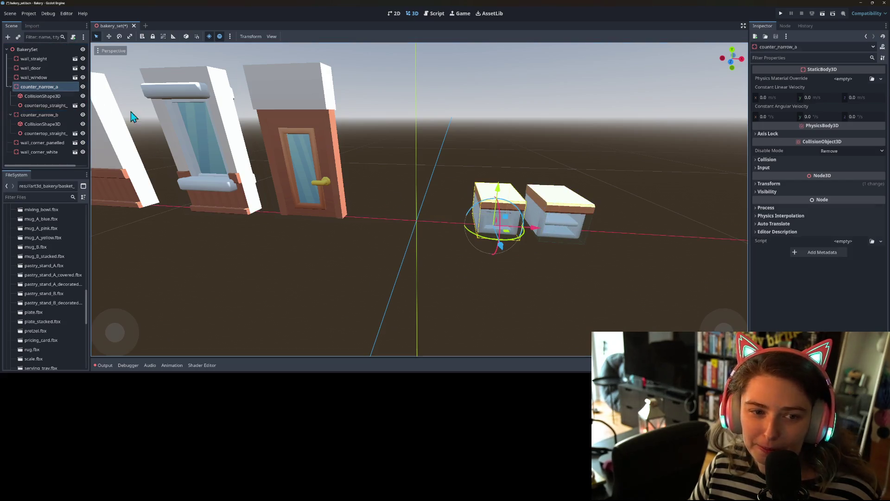
key(ctrl+d)
drag(532, 230, 449, 225)
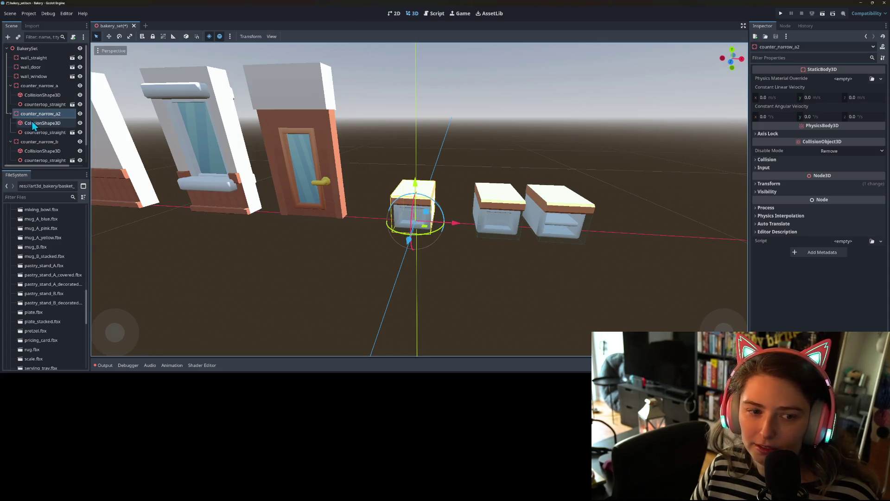
Rename counter_narrow_a2 to counter_wide_a and delete its short countertop model
right_click(46, 113)
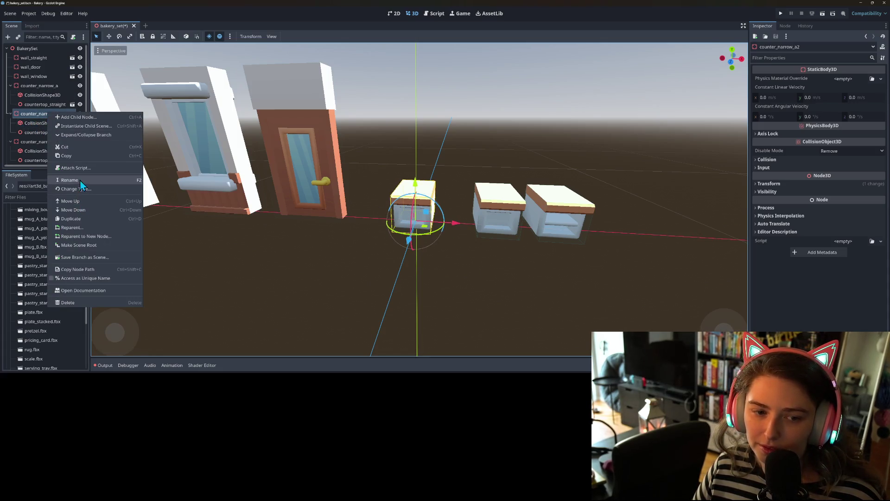
click(83, 181)
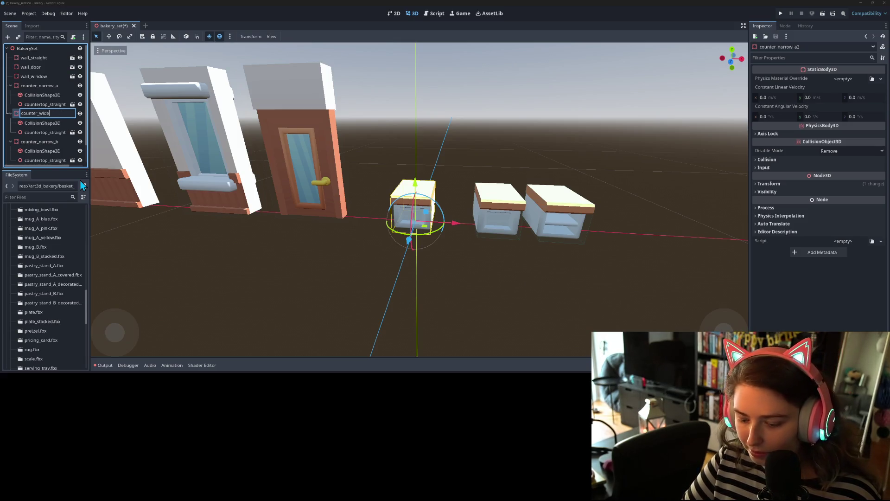
text(_a)
key(Return)
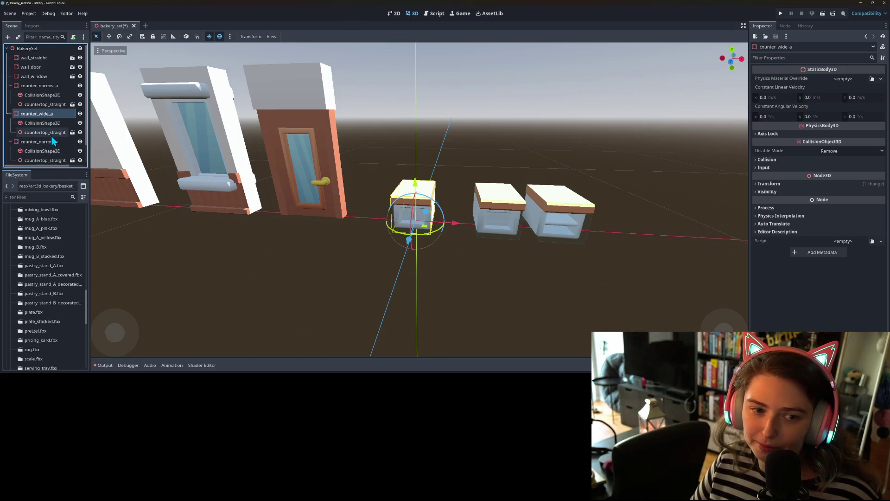
click(50, 133)
key(Delete)
key(Return)
Add countertop_straight_A_large as counter_wide_a's case model and view it from the front
right_click(39, 113)
click(74, 125)
text(count)
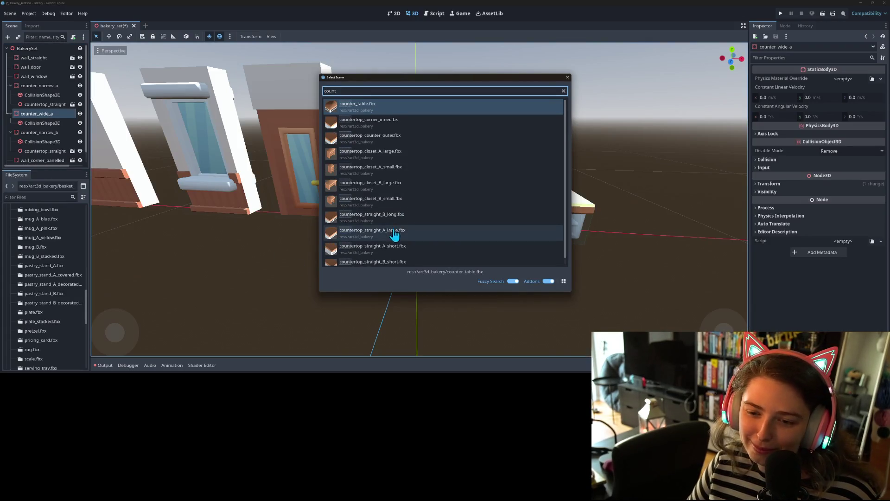
double_click(448, 236)
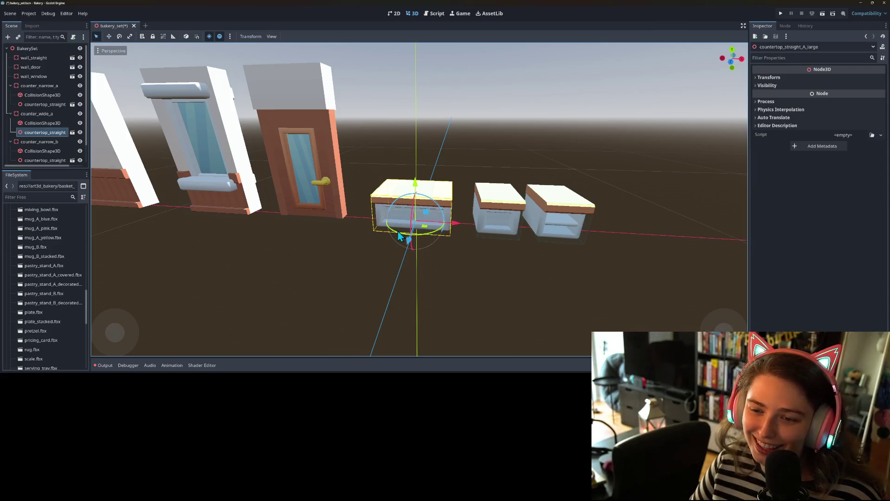
key(f)
key(KP_1)
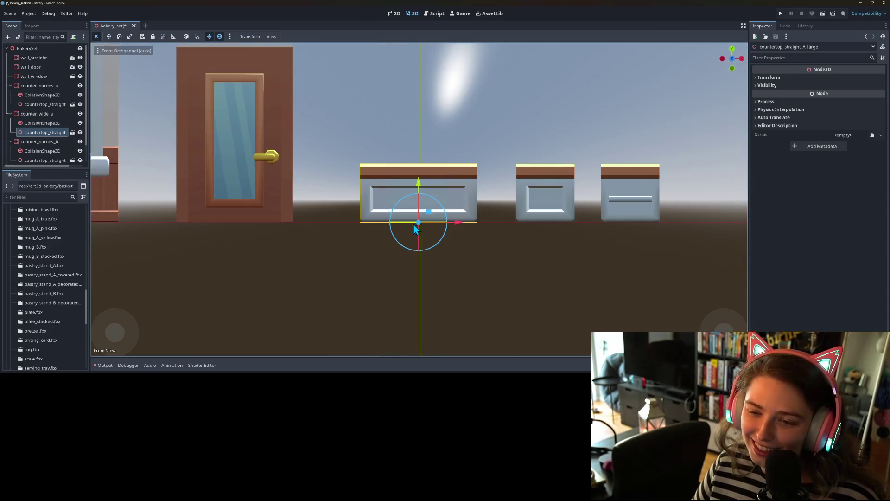
Stretch counter_wide_a's collision box left and right to about 1.96 wide, then save the scene
click(44, 123)
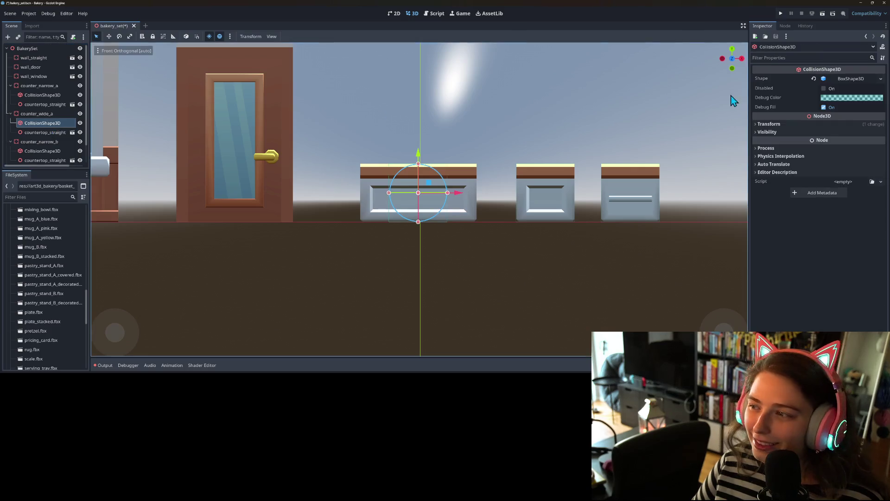
click(880, 80)
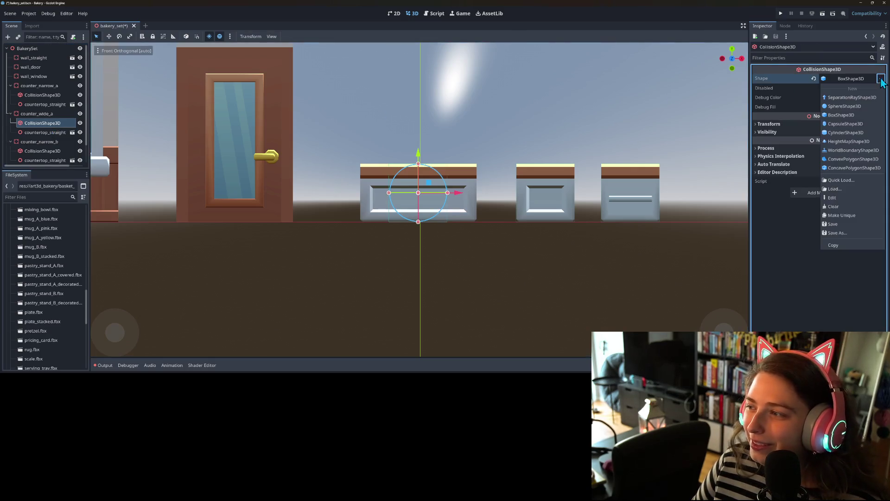
click(854, 216)
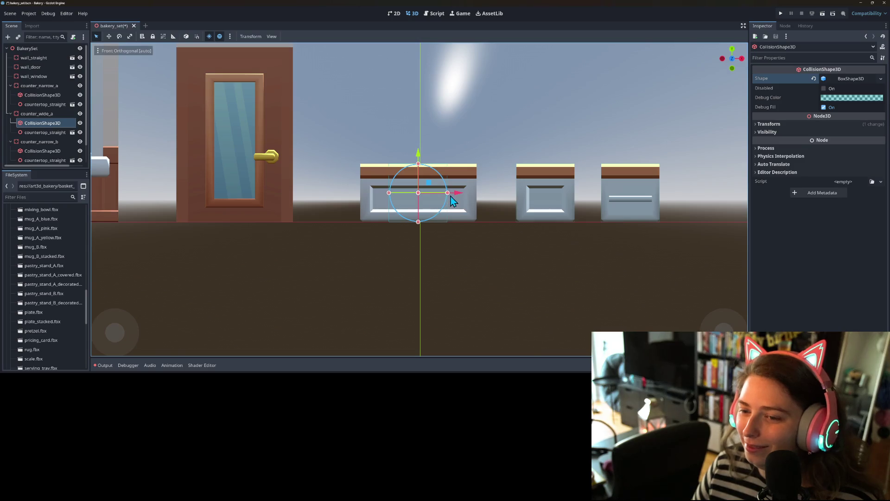
drag(448, 193, 477, 193)
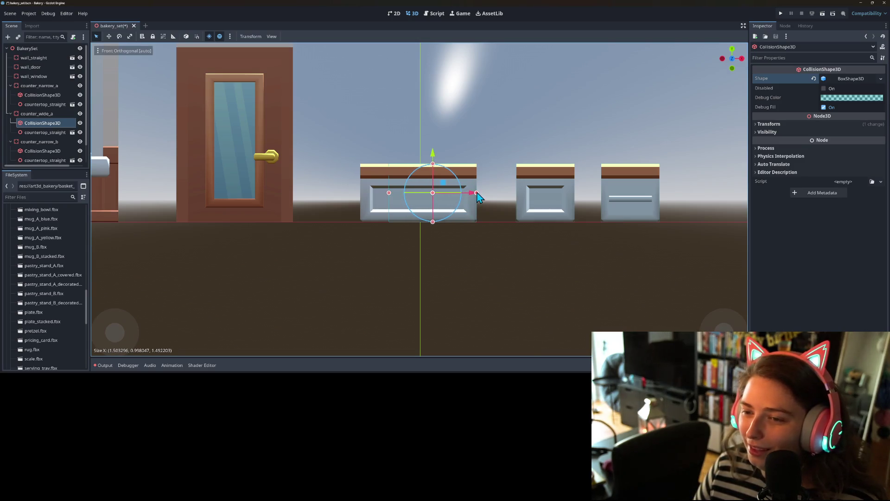
drag(390, 194, 361, 194)
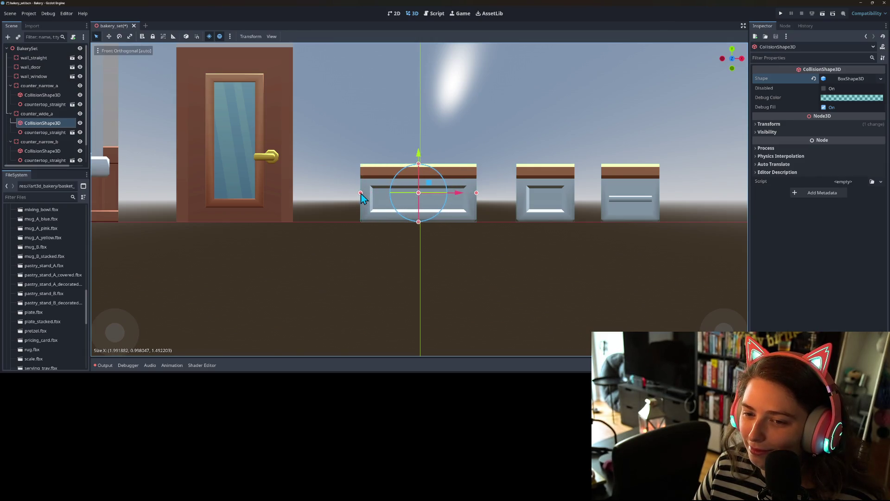
mouse_move(467, 201)
mouse_down()
mouse_move(357, 230)
mouse_move(450, 210)
mouse_move(365, 223)
mouse_move(421, 209)
mouse_move(465, 239)
mouse_move(382, 254)
mouse_move(488, 252)
mouse_up()
key(ctrl+s)
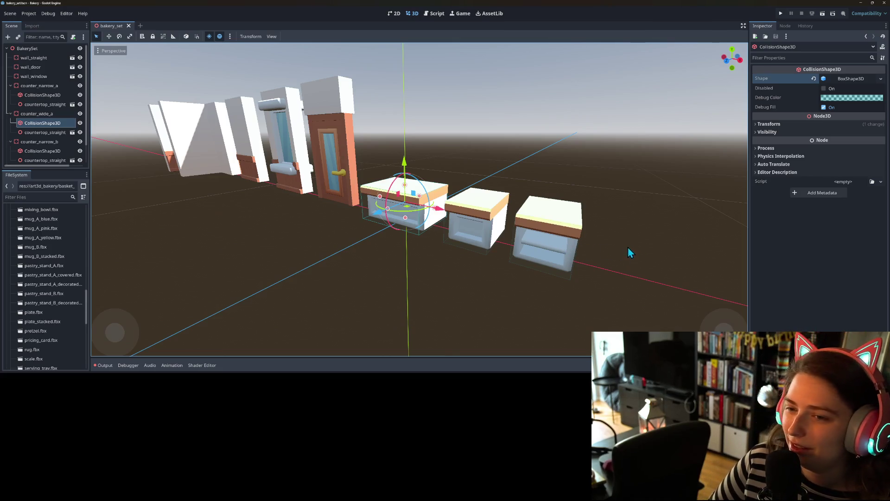
Drag counter_narrow_b above counter_wide_a in the Scene dock
mouse_move(529, 260)
mouse_down()
mouse_move(427, 263)
mouse_move(380, 252)
mouse_up()
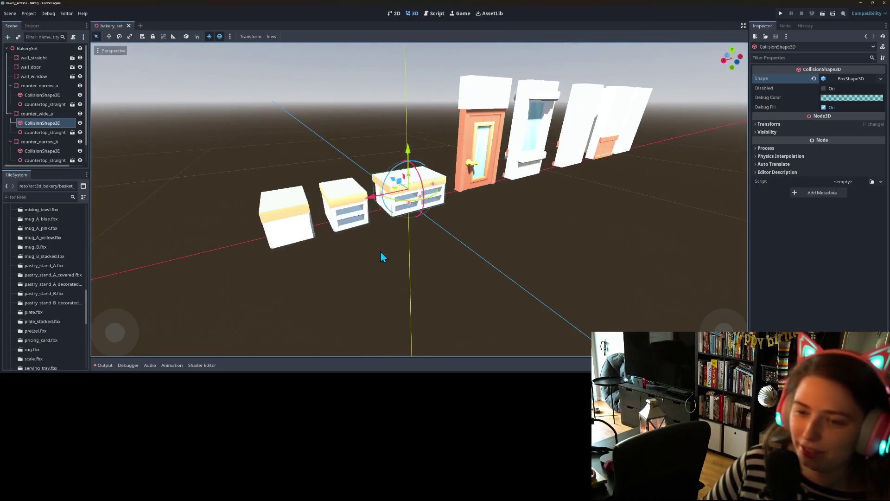
click(31, 115)
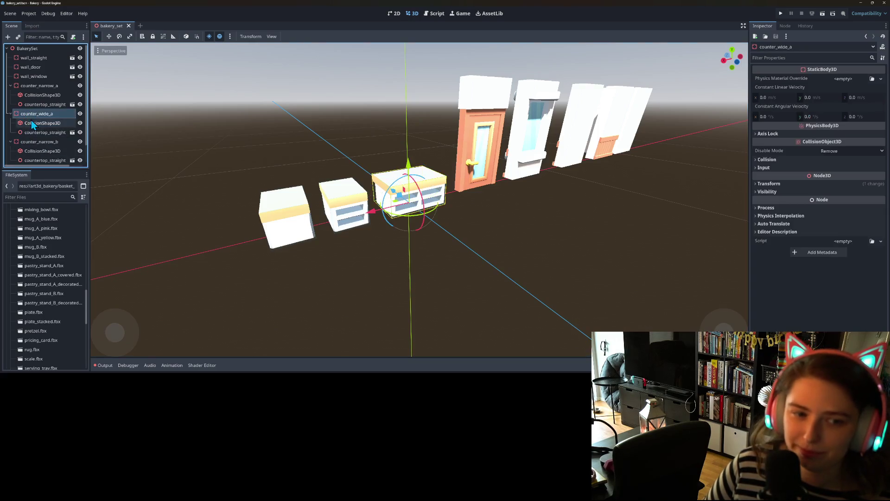
mouse_move(23, 146)
mouse_down()
mouse_move(35, 95)
mouse_move(12, 117)
mouse_up()
Duplicate counter_wide_a and move the copy beside it
click(37, 142)
key(f)
scroll(508, 282, up, 3)
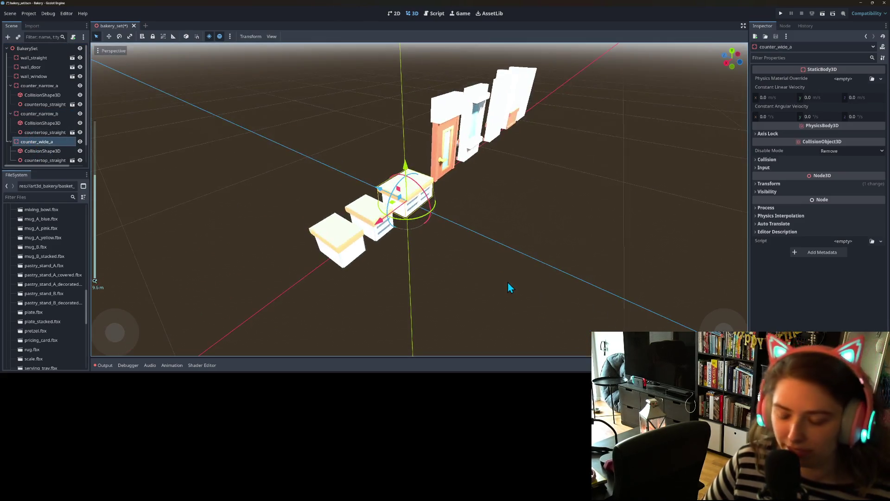
key(ctrl+d)
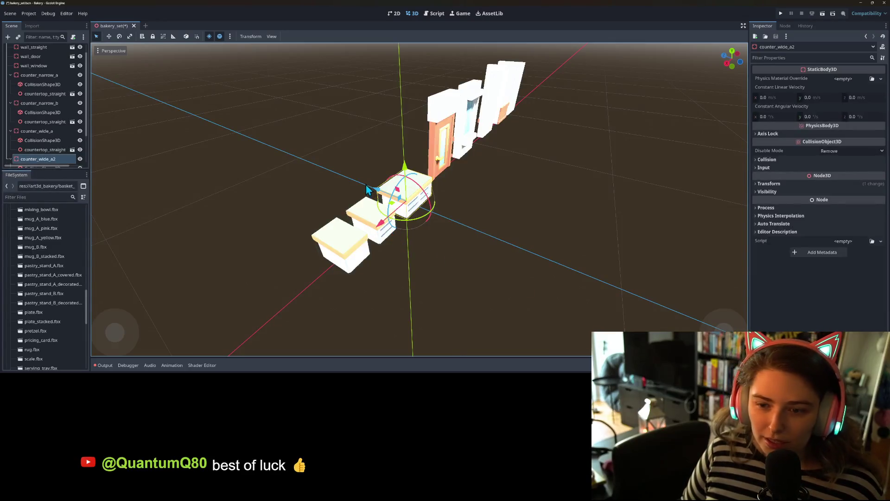
mouse_move(378, 193)
mouse_down()
mouse_move(444, 220)
mouse_move(431, 212)
mouse_up()
scroll(46, 116, down, 2)
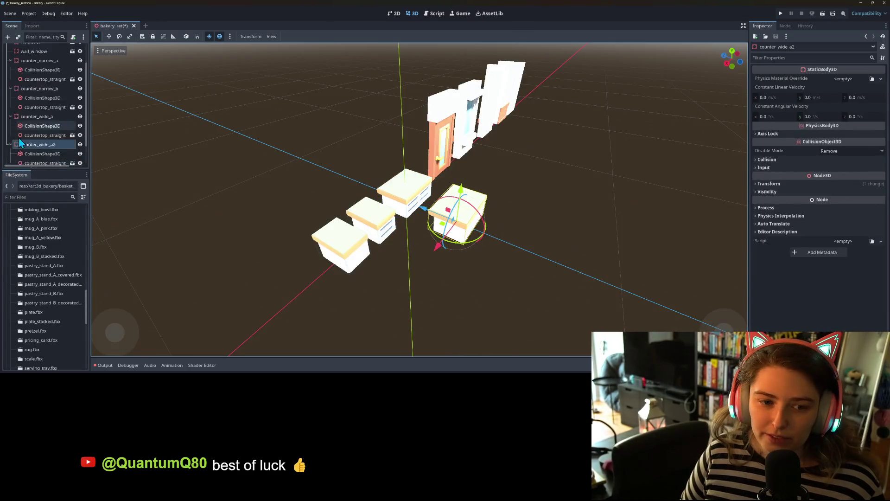
Rename the copy to counter_wide_b and delete its countertop model
right_click(51, 122)
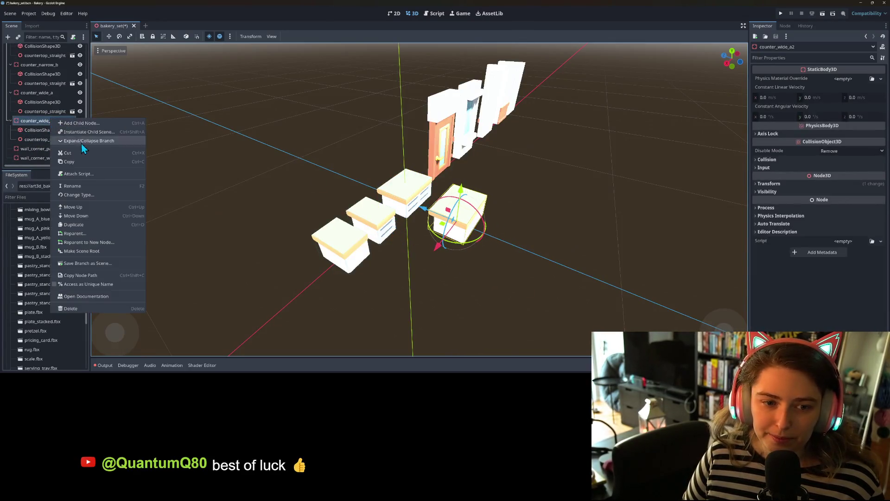
click(90, 187)
text(counter_wide_b)
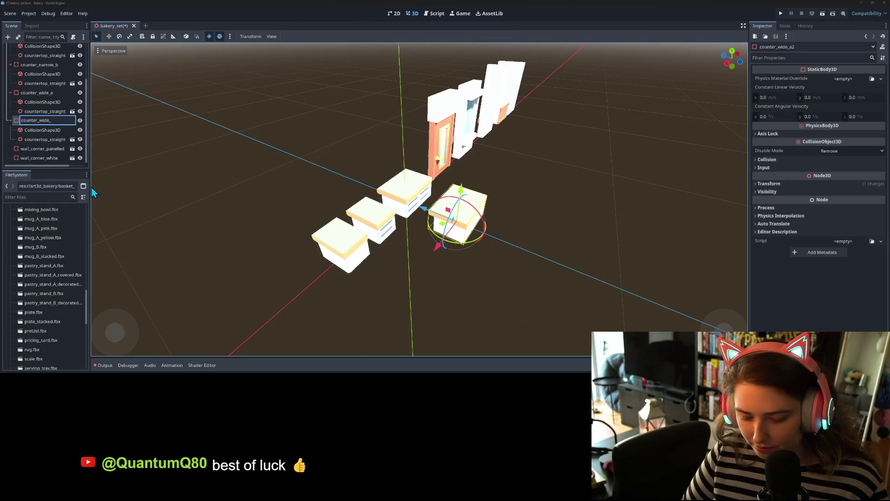
key(Return)
click(45, 140)
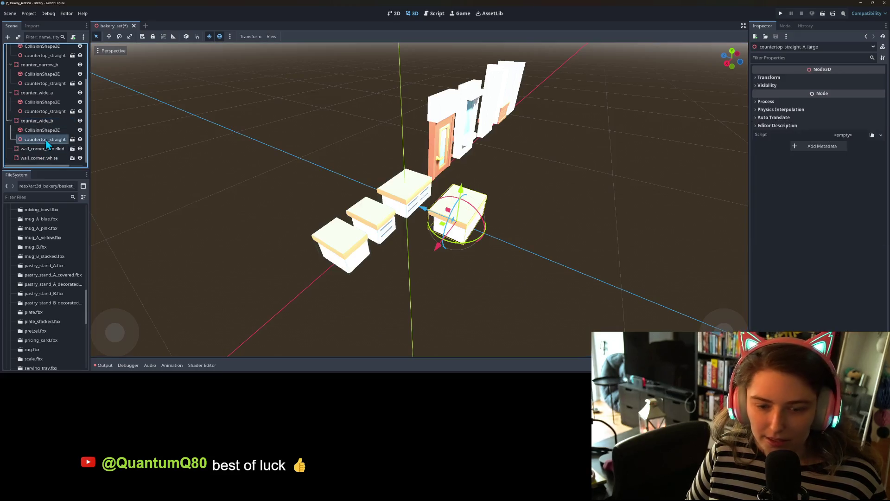
key(Delete)
right_click(52, 130)
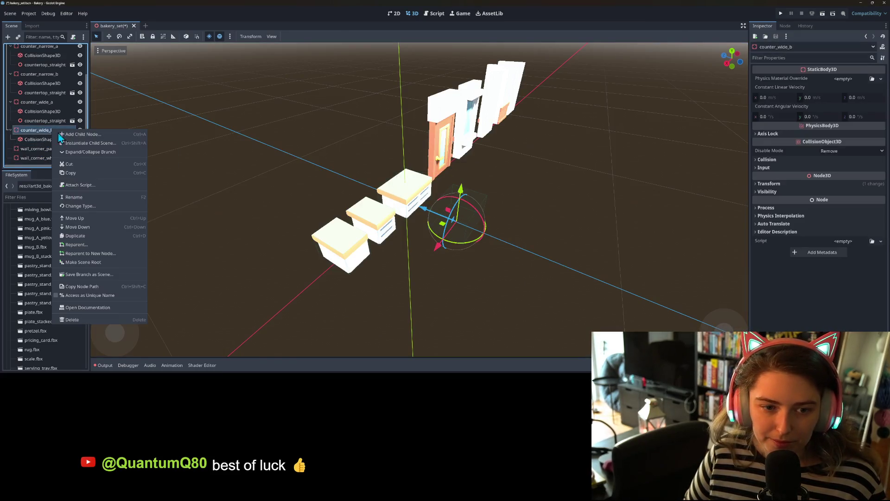
Add countertop_straight_B_long as counter_wide_b's case model
click(110, 144)
text(counter)
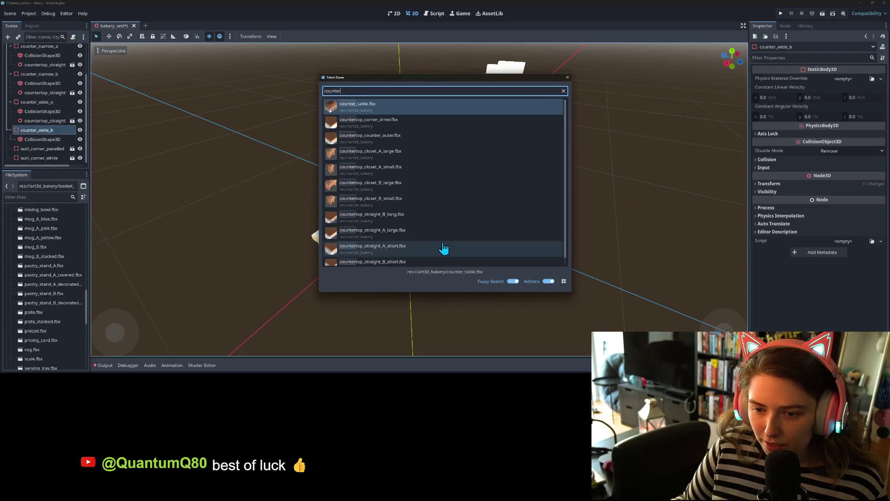
double_click(415, 217)
mouse_move(423, 243)
mouse_down()
mouse_move(504, 247)
mouse_move(538, 273)
mouse_up()
scroll(504, 247, up, 5)
scroll(506, 251, down, 3)
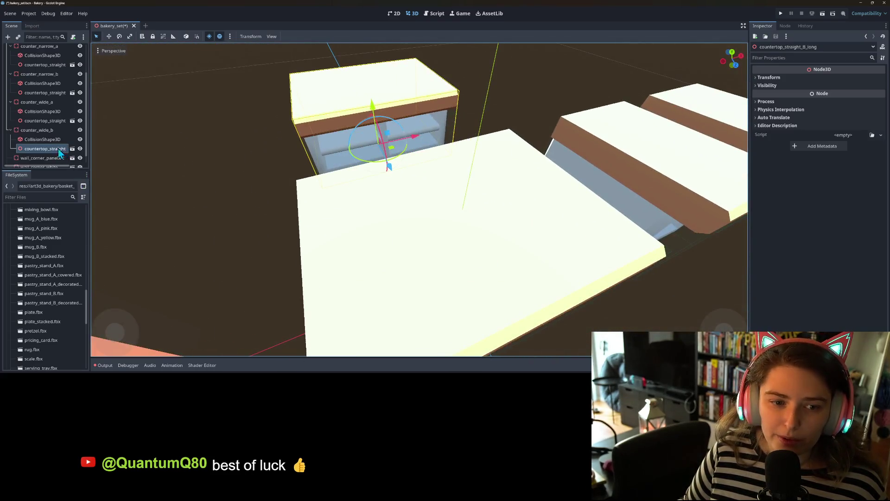
Inspect counter_wide_b and its collision shape from a lower front view
click(43, 139)
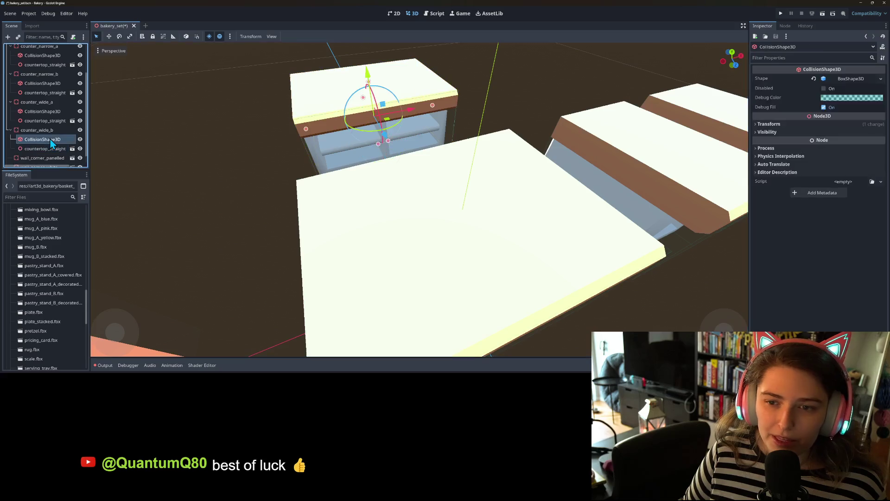
scroll(417, 186, down, 5)
drag(443, 215, 325, 158)
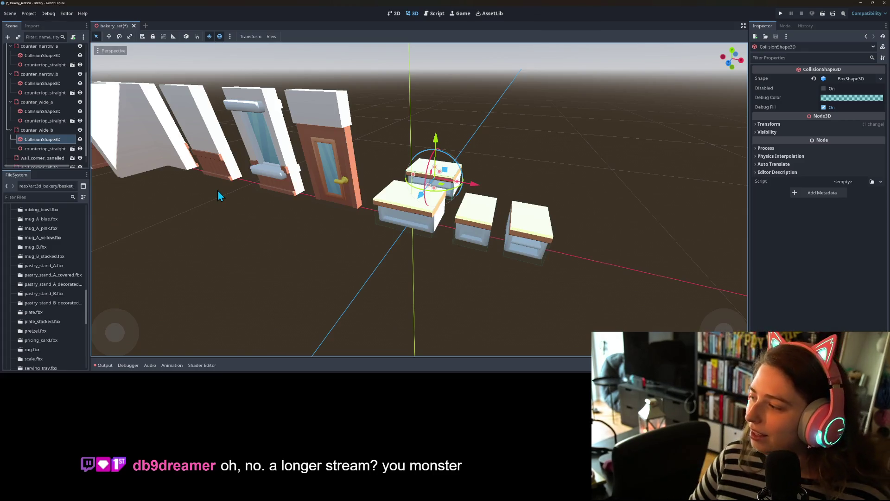
click(46, 133)
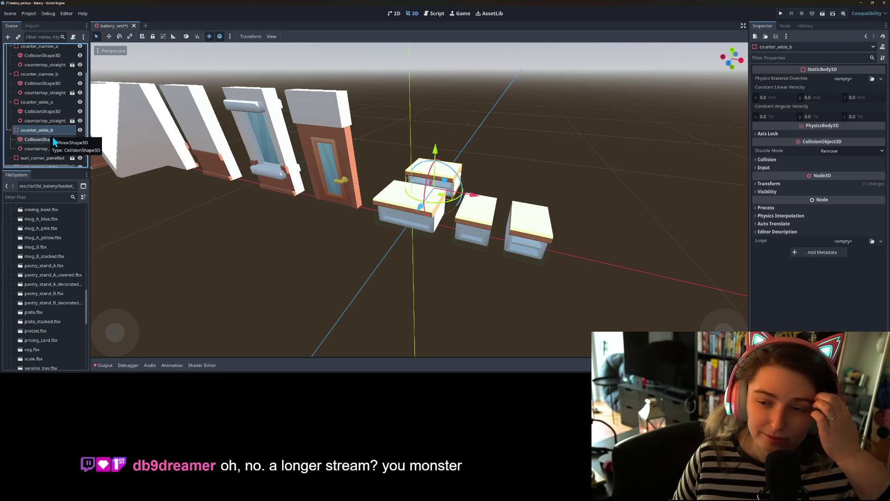
scroll(489, 277, down, 2)
scroll(490, 277, up, 2)
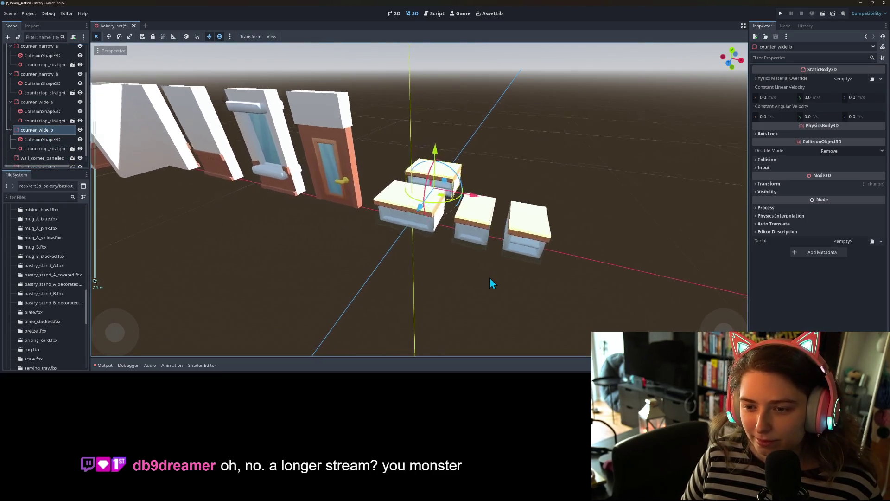
scroll(490, 277, down, 2)
scroll(38, 110, up, 3)
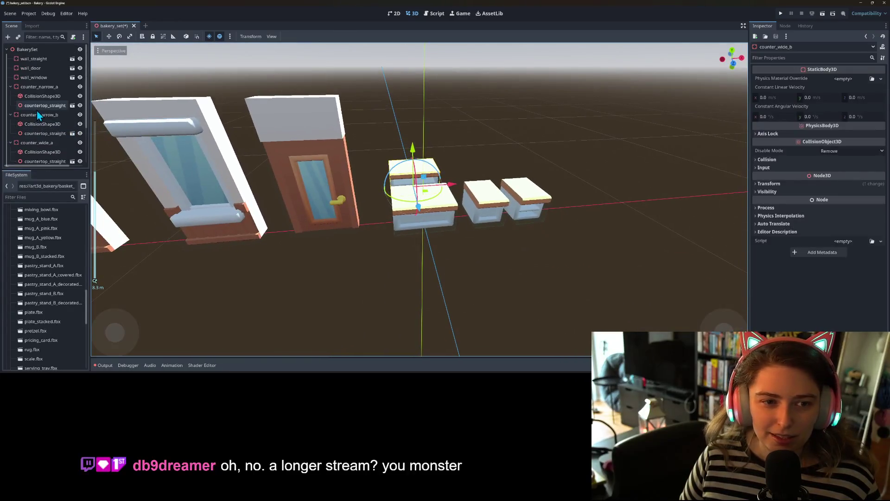
right_click(26, 88)
Save counter_narrow_a, counter_narrow_b and counter_wide_a as branch scenes in the prefabs folder
click(73, 237)
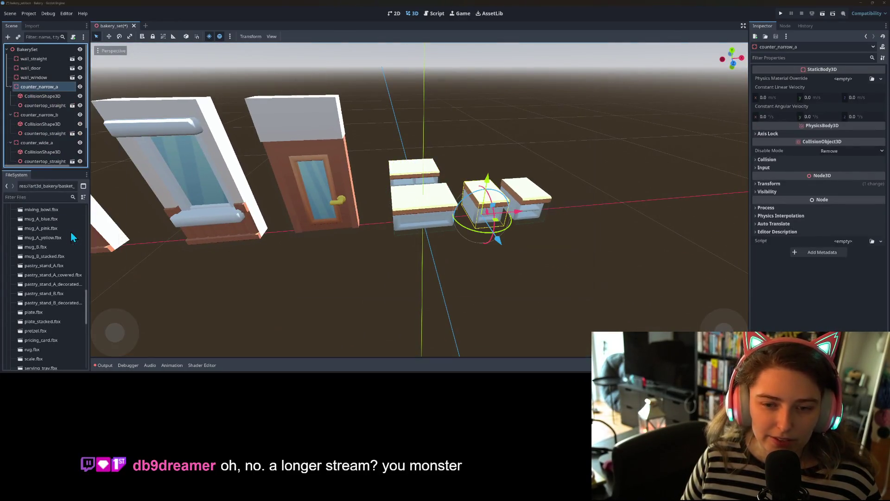
double_click(344, 116)
click(383, 292)
right_click(51, 97)
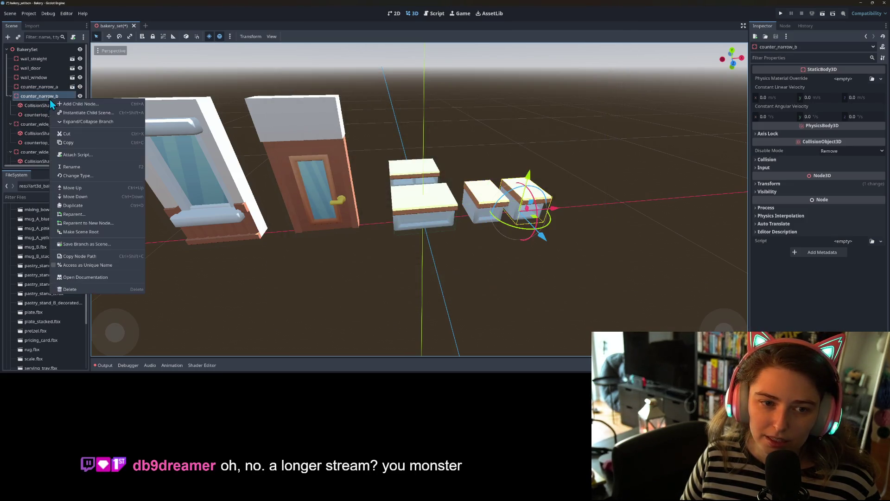
click(90, 244)
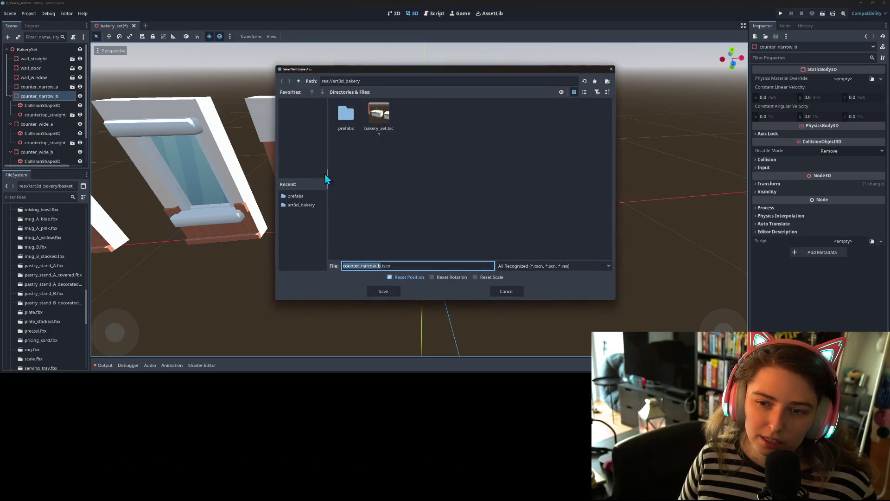
double_click(346, 113)
click(381, 291)
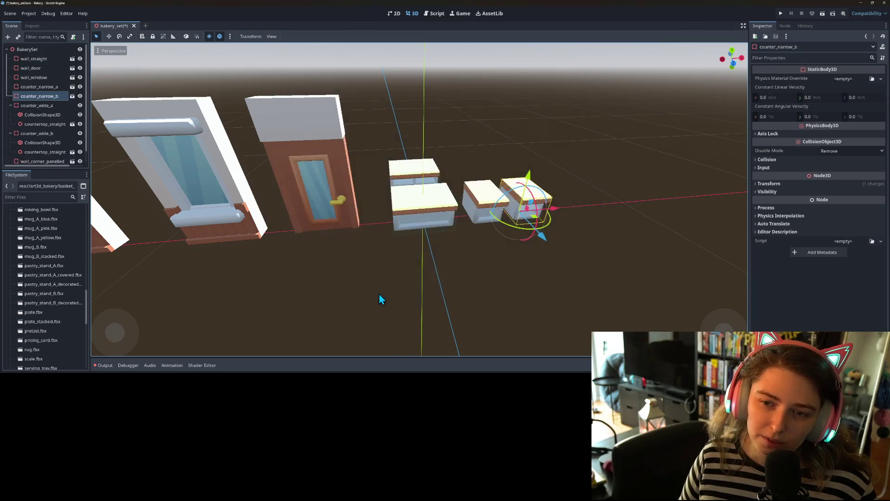
right_click(33, 107)
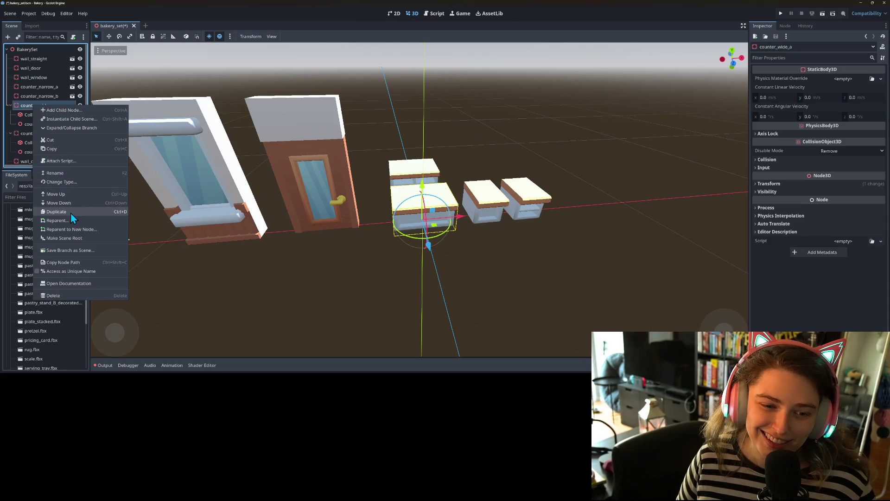
click(75, 251)
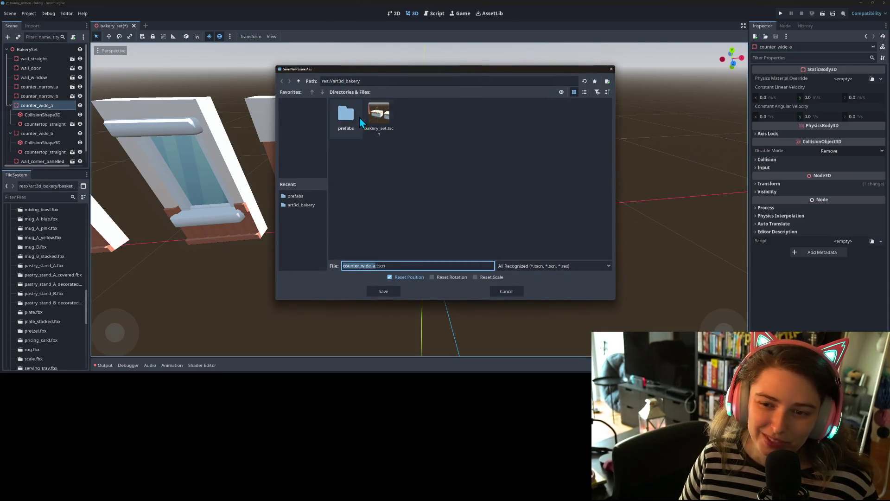
click(382, 291)
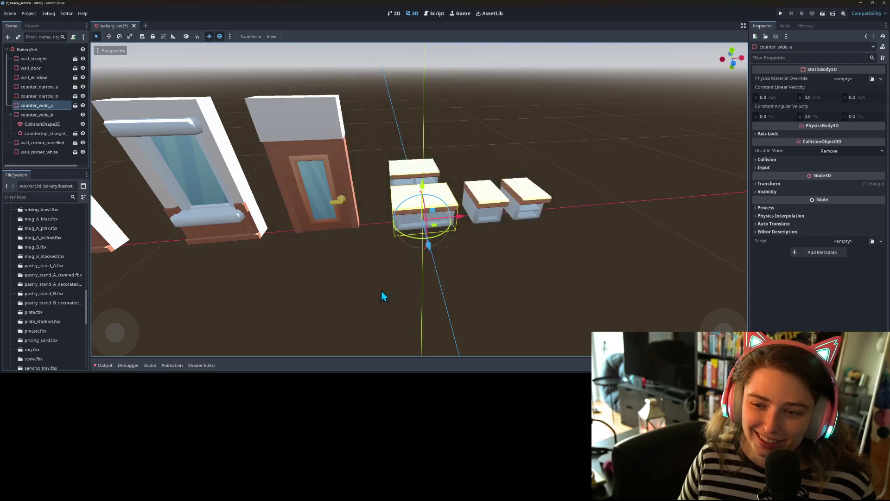
Move the three saved counters together along X and forward, out of the walls
shift+click(40, 86)
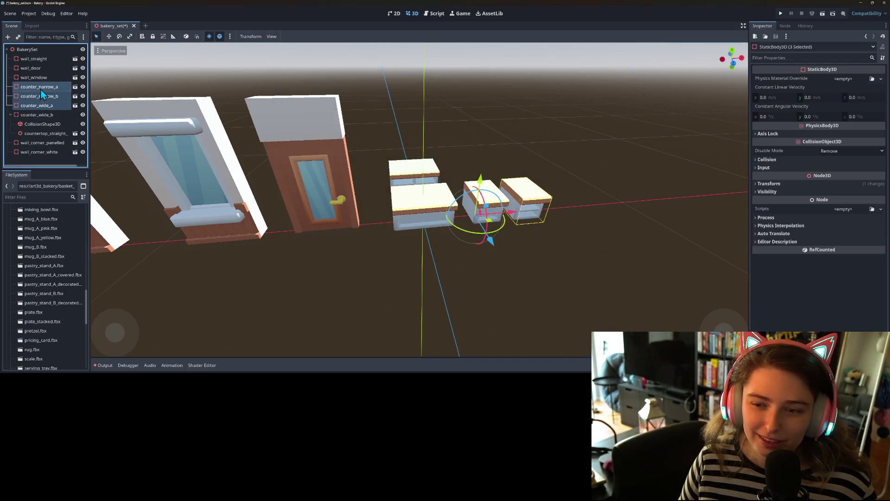
mouse_move(508, 217)
mouse_down()
mouse_move(661, 217)
mouse_move(325, 249)
mouse_move(356, 246)
mouse_up()
scroll(406, 211, down, 3)
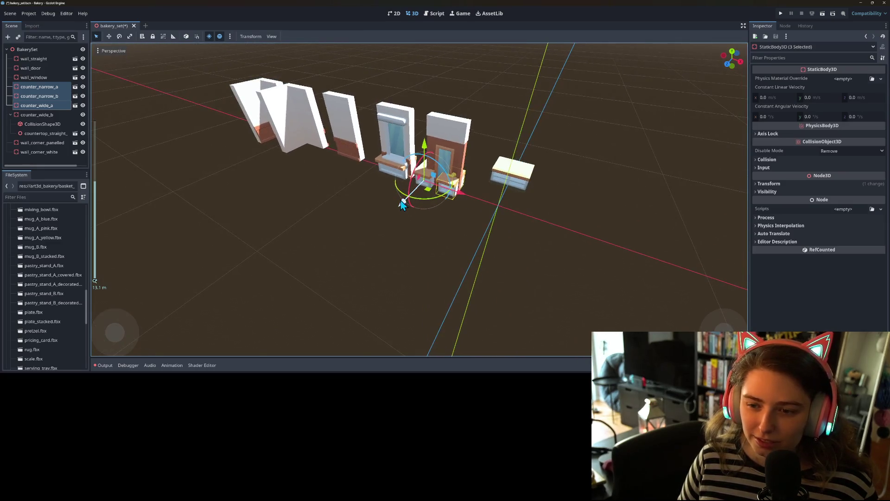
drag(400, 201, 370, 238)
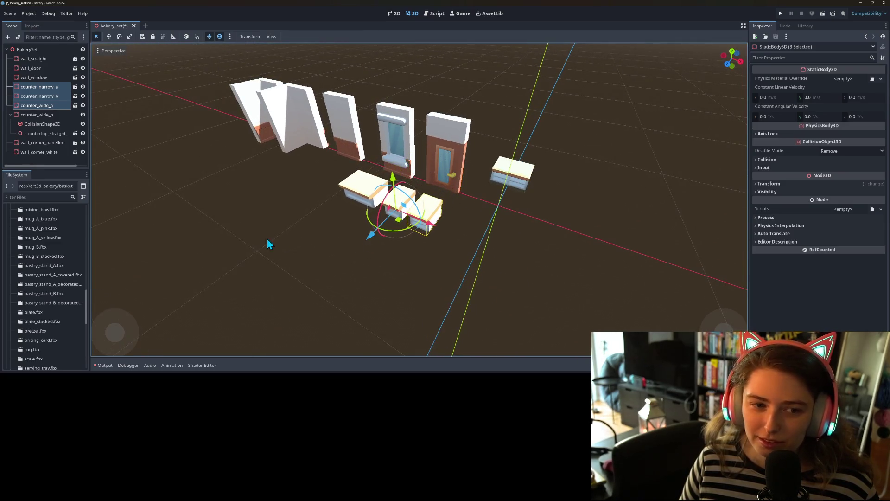
Move wall_corner_white and wall_corner_panelled up the tree to sit right after wall_window
click(54, 114)
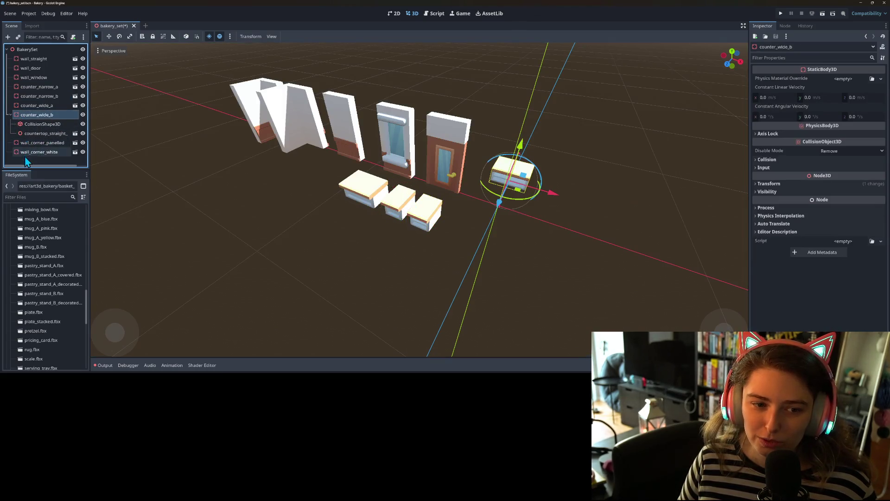
click(28, 151)
shift+click(29, 143)
drag(30, 144, 34, 84)
click(55, 134)
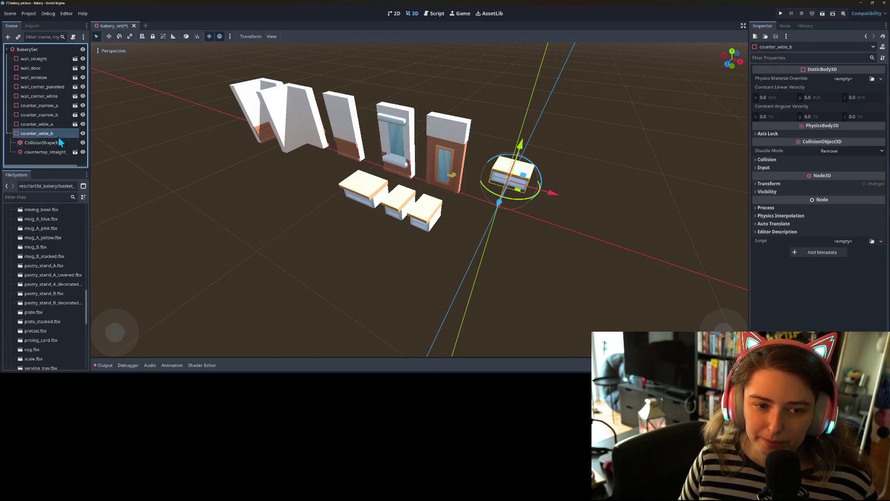
Duplicate counter_wide_b, save it as counter_wide_b.tscn in prefabs, and slide it beside the counters
key(ctrl+d)
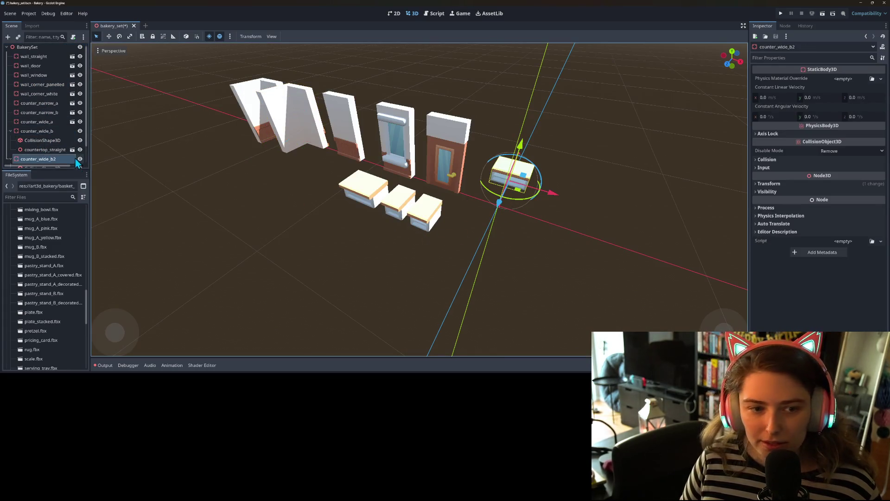
right_click(41, 130)
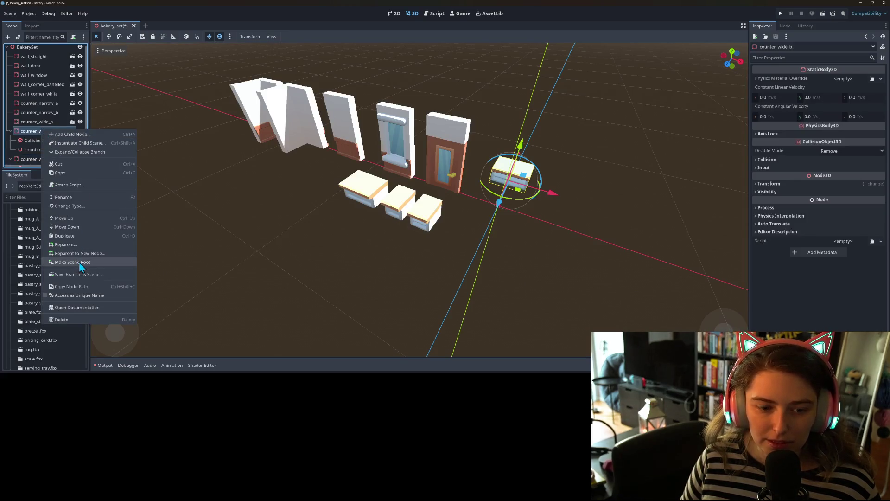
click(79, 274)
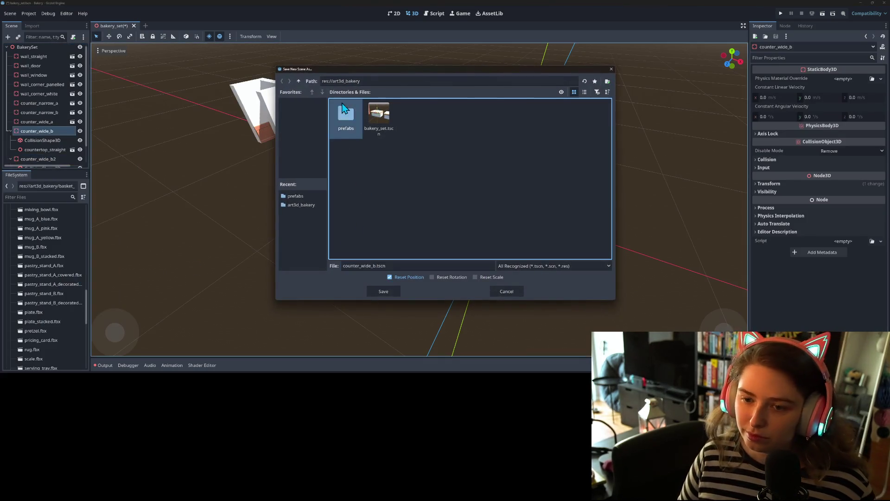
double_click(344, 112)
click(374, 291)
drag(522, 194, 329, 193)
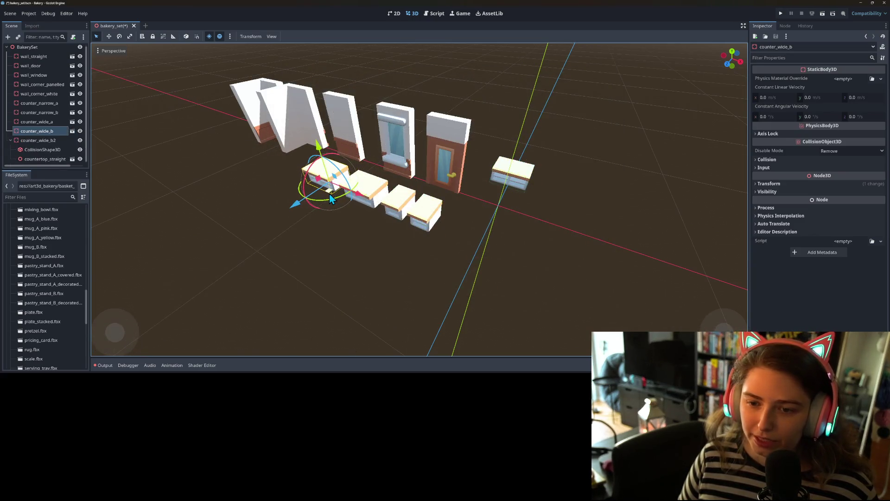
Nudge counter_wide_b against its neighbour, then select counter_wide_b2 and frame it at the origin
scroll(462, 219, up, 3)
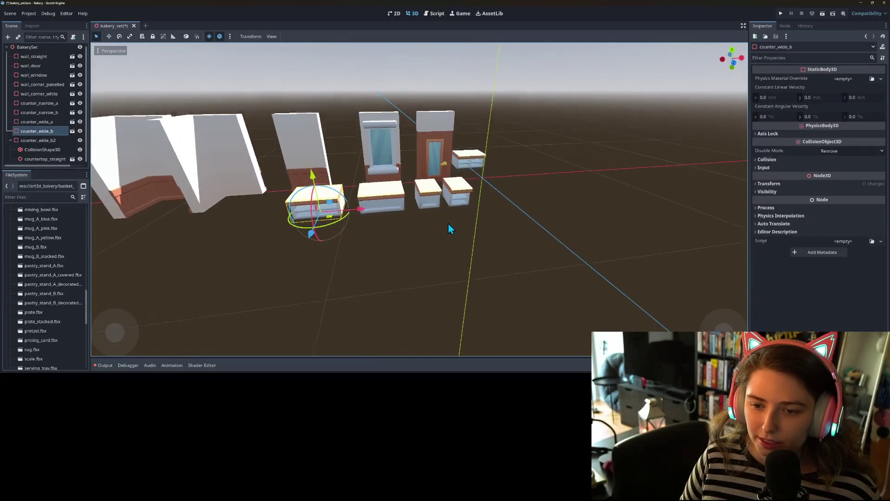
drag(310, 207, 318, 206)
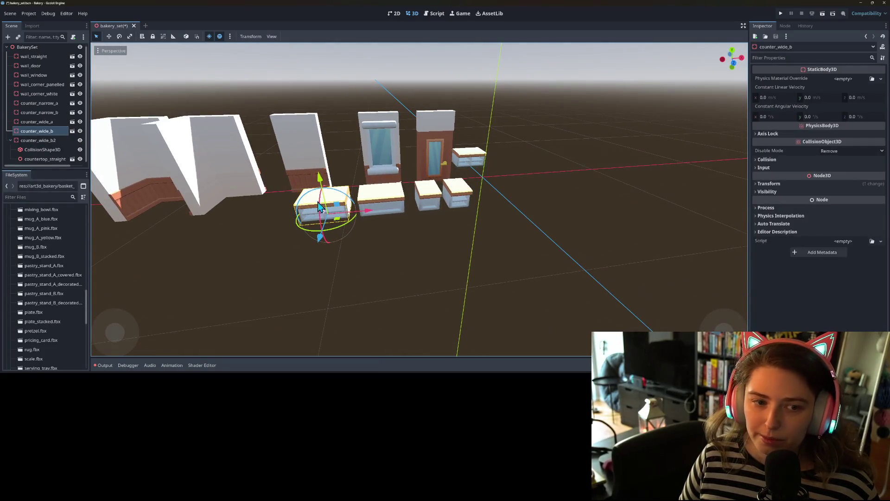
drag(46, 169, 43, 223)
click(40, 142)
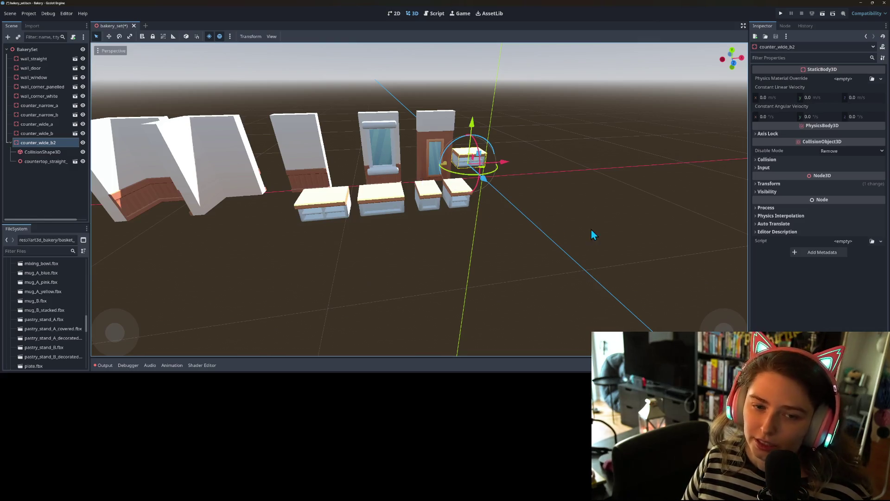
click(835, 183)
scroll(551, 206, up, 5)
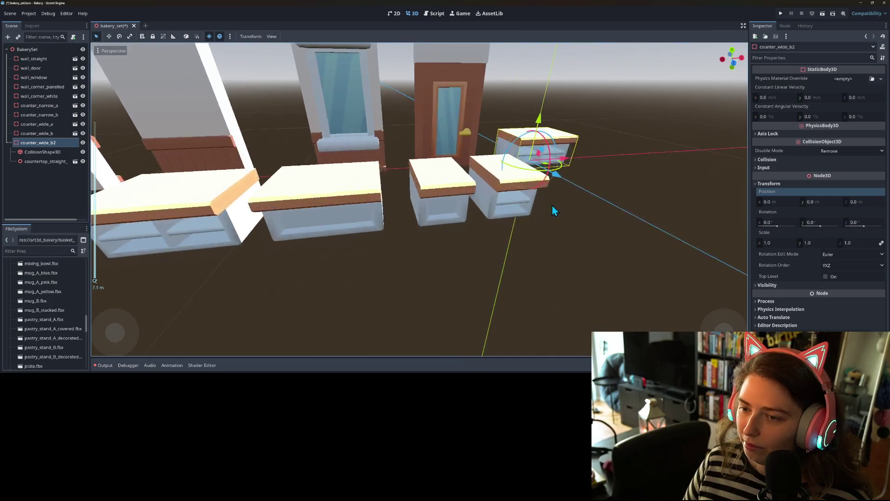
key(f)
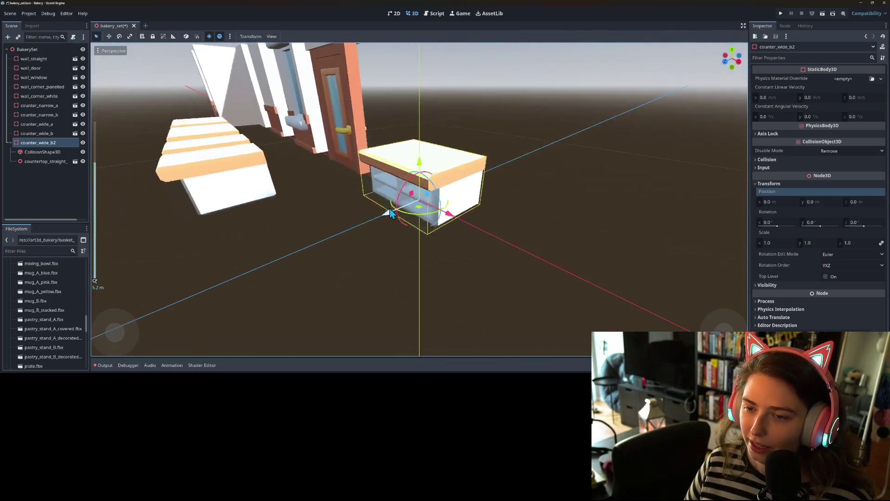
Replace counter_wide_b2's countertop with an instance of countertop_corner_inner
click(53, 162)
key(Delete)
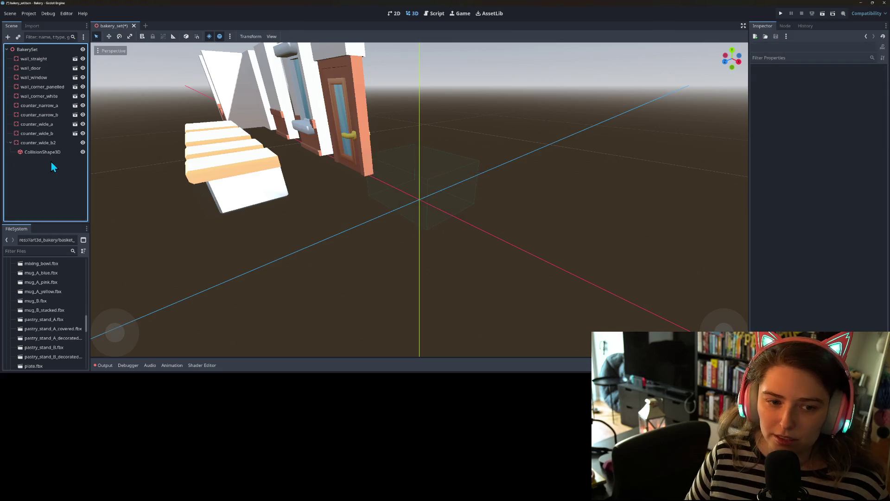
right_click(52, 144)
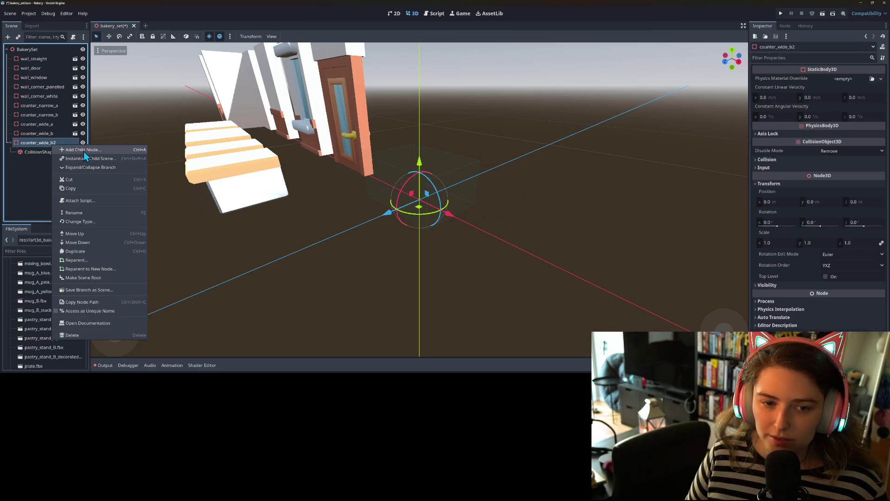
click(84, 153)
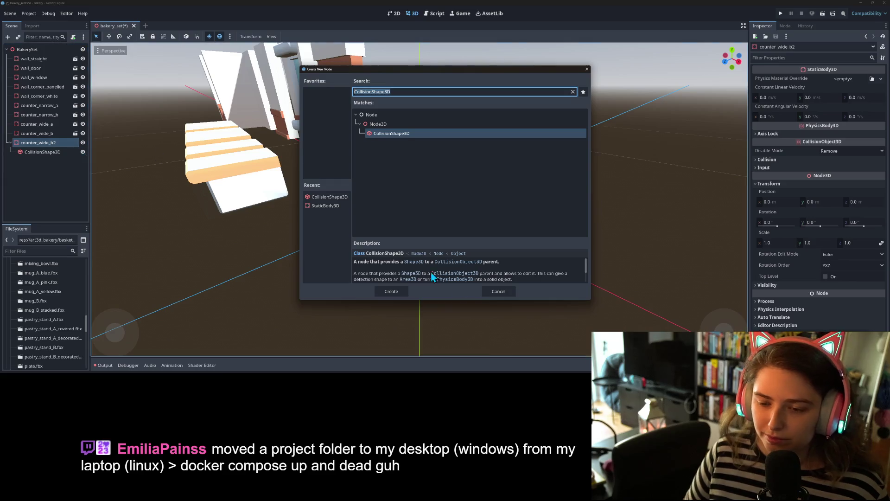
click(492, 290)
right_click(55, 144)
click(77, 157)
scroll(427, 214, down, 15)
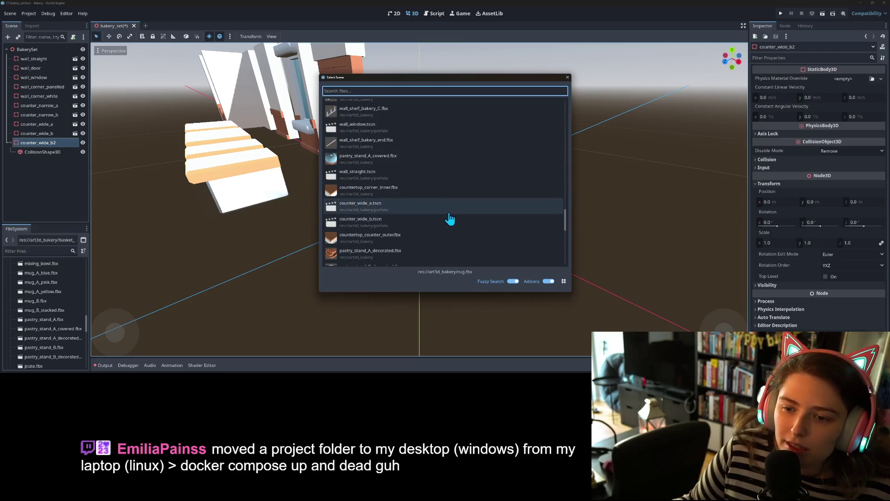
scroll(449, 218, down, 1)
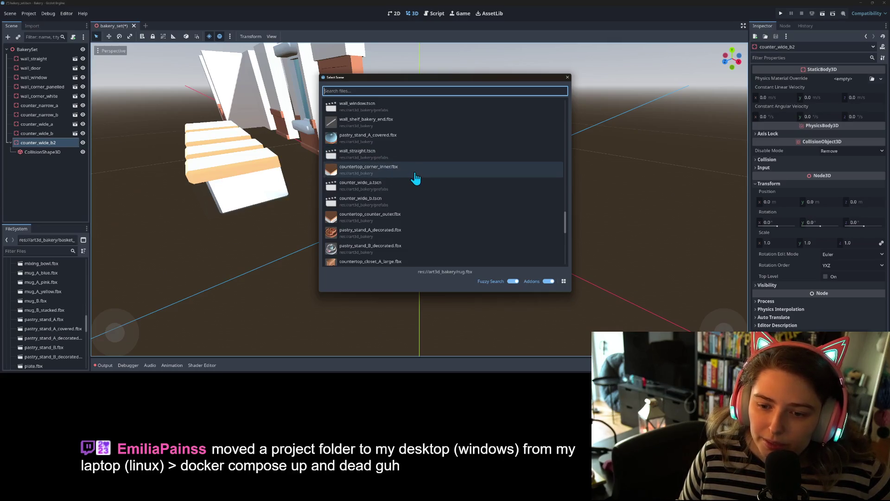
double_click(415, 175)
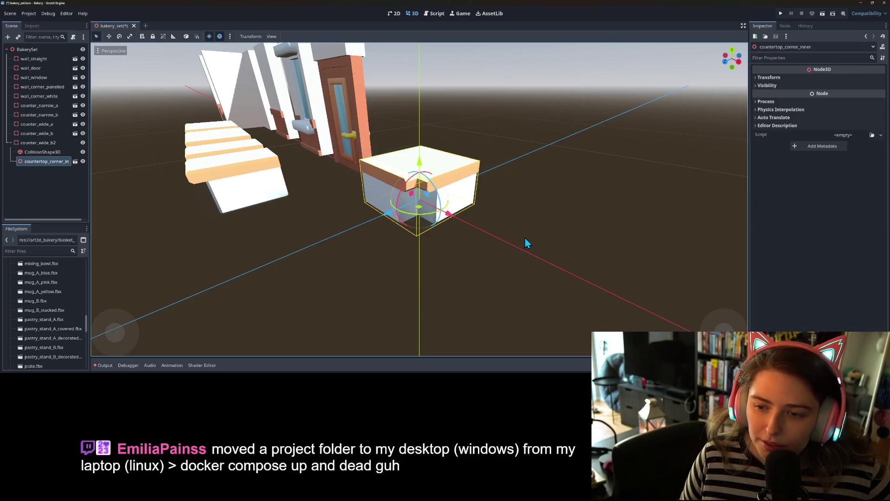
drag(462, 241, 503, 253)
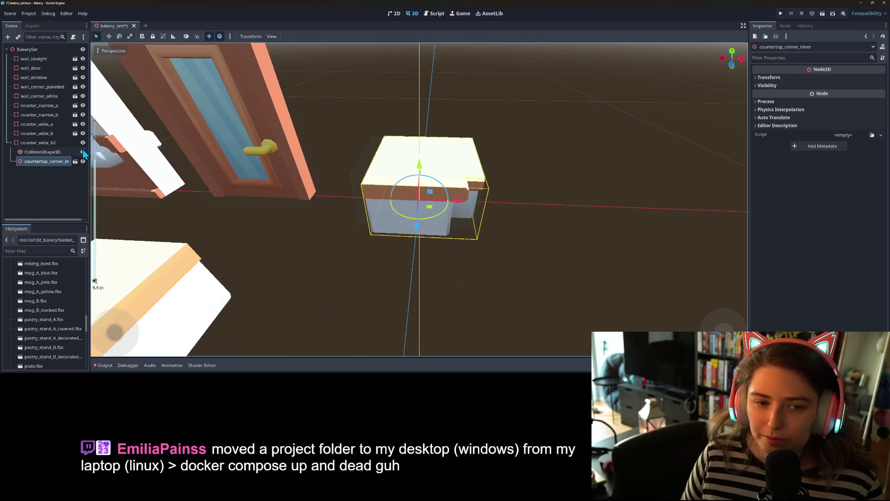
Make the counter's box collision shape unique and narrow it in front view
click(42, 152)
drag(510, 187, 445, 187)
click(881, 79)
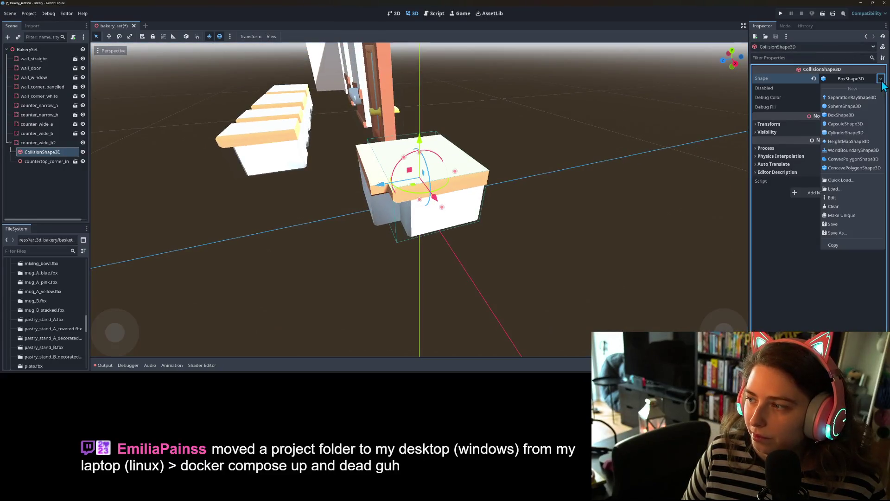
click(849, 214)
key(KP_1)
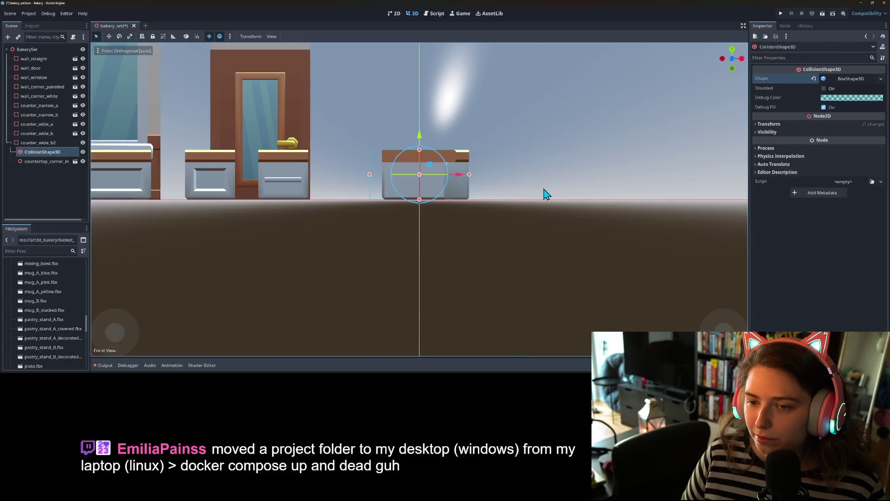
mouse_move(370, 175)
mouse_down()
mouse_move(429, 188)
mouse_move(390, 221)
mouse_move(355, 226)
mouse_up()
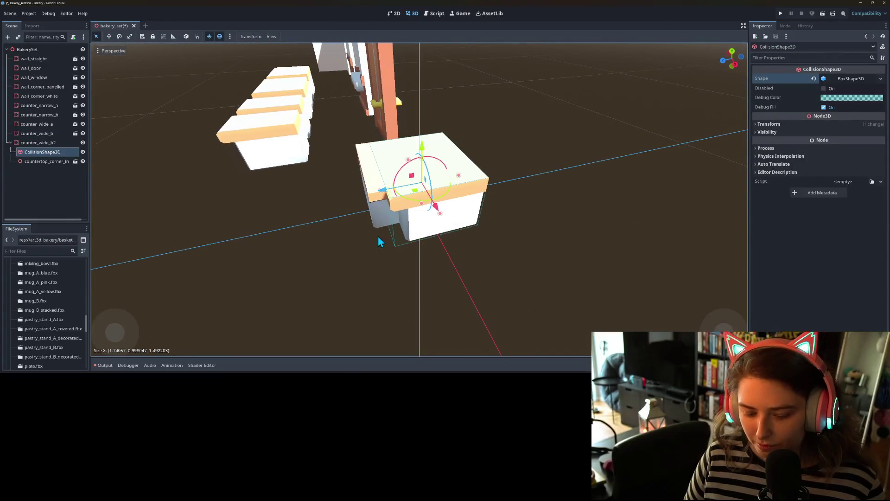
Duplicate the collision shape, make its box unique, and resize it along X and Z
key(ctrl+d)
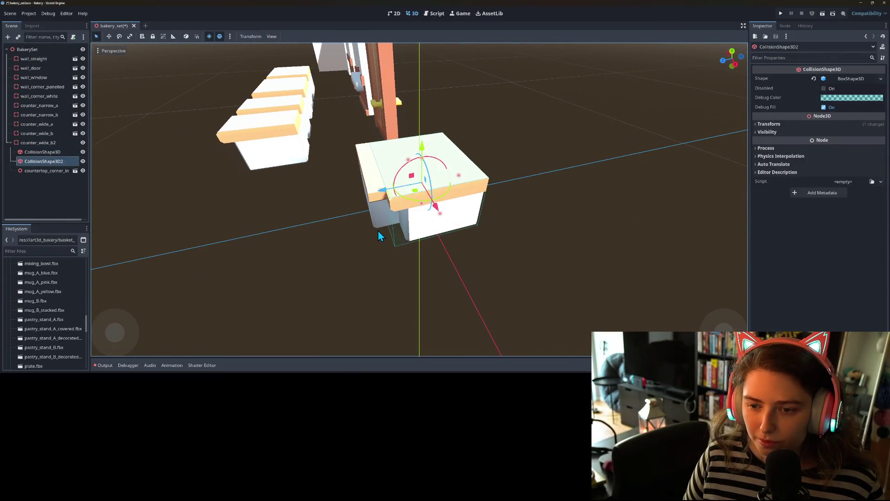
click(881, 79)
click(855, 215)
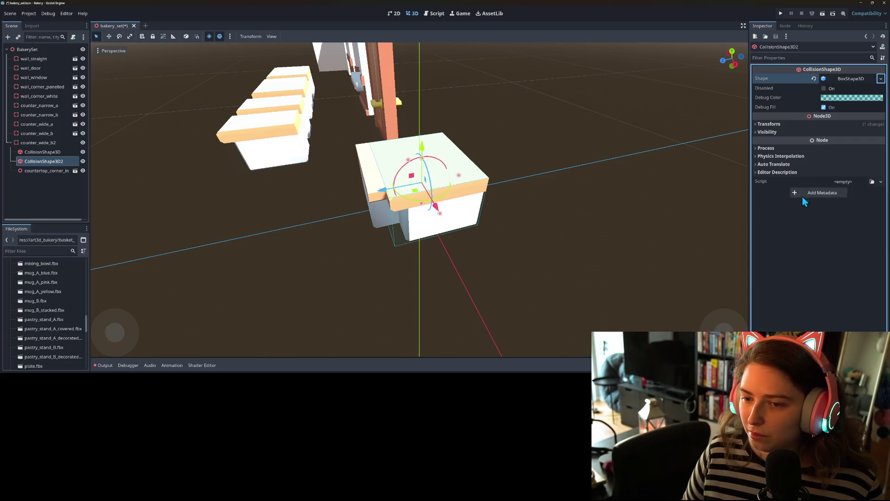
mouse_move(473, 193)
mouse_down()
mouse_move(417, 212)
mouse_move(416, 223)
mouse_up()
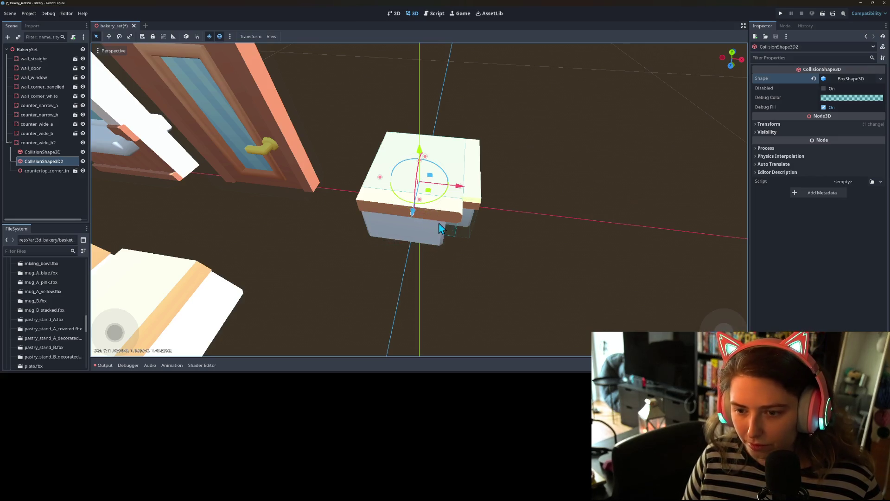
scroll(397, 211, up, 2)
mouse_move(366, 177)
mouse_down()
mouse_move(343, 184)
mouse_move(387, 215)
mouse_move(439, 213)
mouse_move(389, 208)
mouse_move(392, 218)
mouse_move(427, 226)
mouse_up()
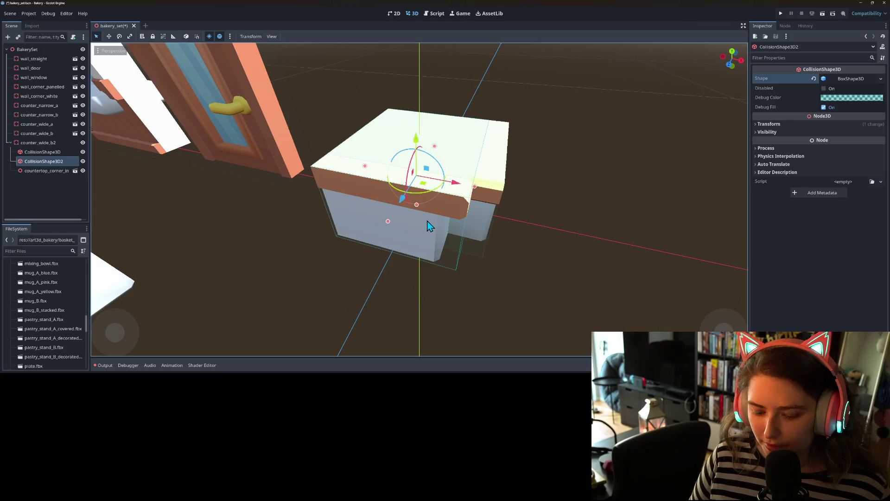
Delete the duplicate collision shape, keeping the original box of about 1.75 × 1.0 × 1.75, and save
key(Delete)
key(Return)
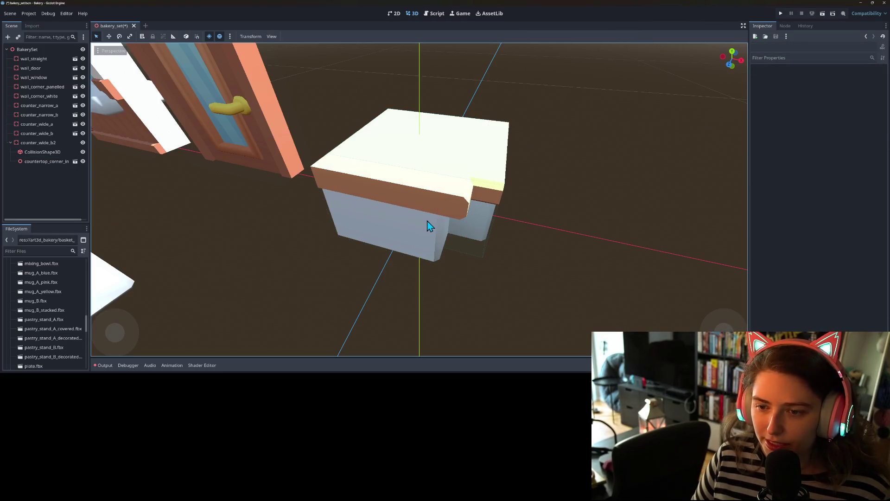
click(483, 256)
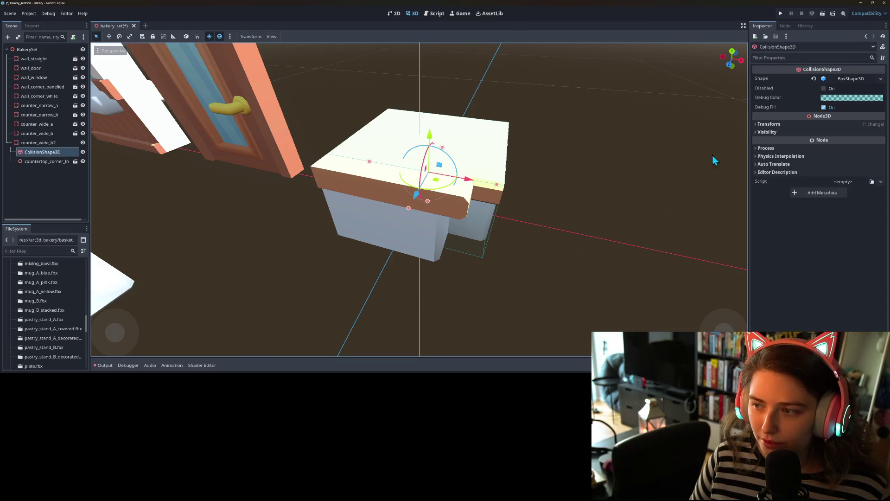
click(880, 78)
key(Escape)
mouse_move(580, 245)
mouse_down()
mouse_move(501, 232)
mouse_move(340, 178)
mouse_move(427, 227)
mouse_up()
key(ctrl+s)
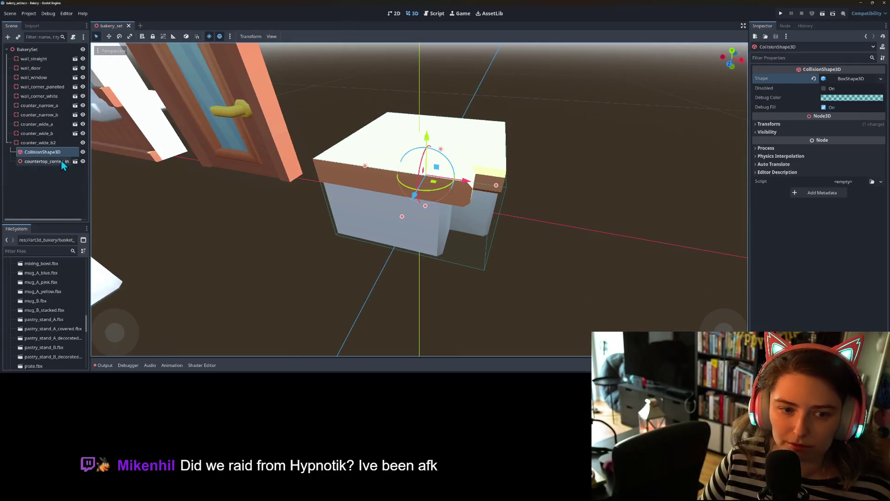
Rename counter_wide_b2 to counter_corner_in
click(47, 142)
right_click(49, 143)
click(85, 210)
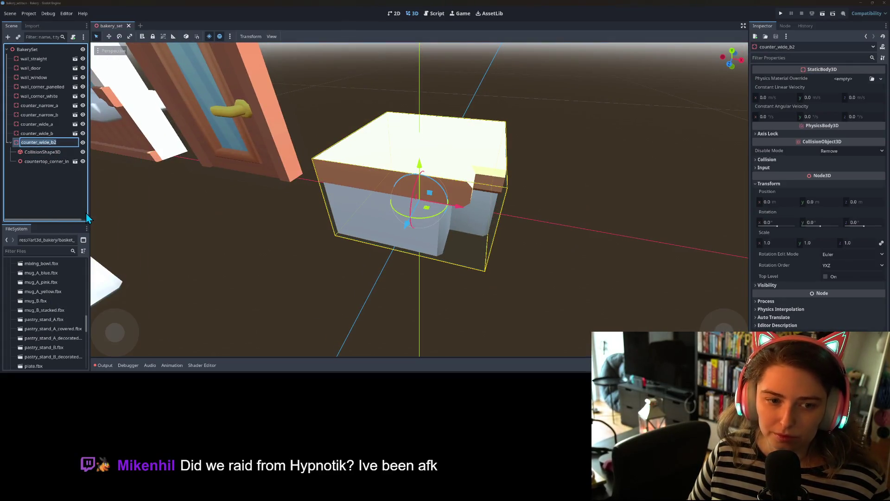
text(counter)
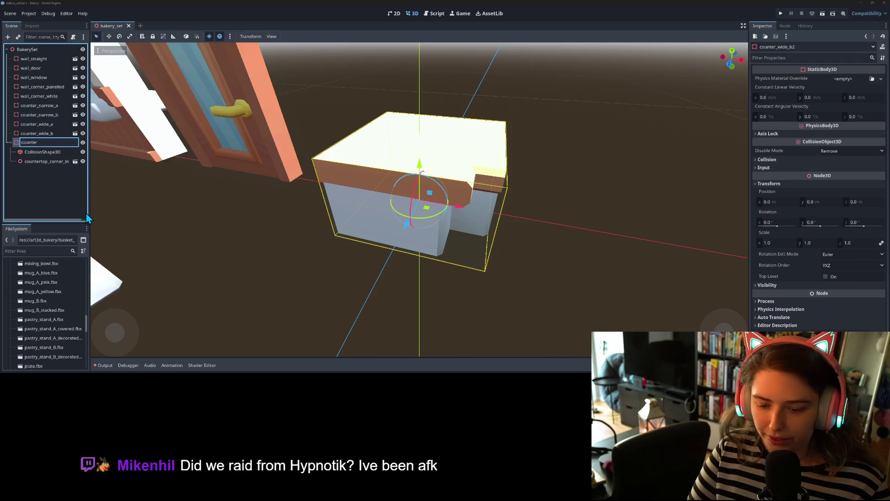
text(_corner_)
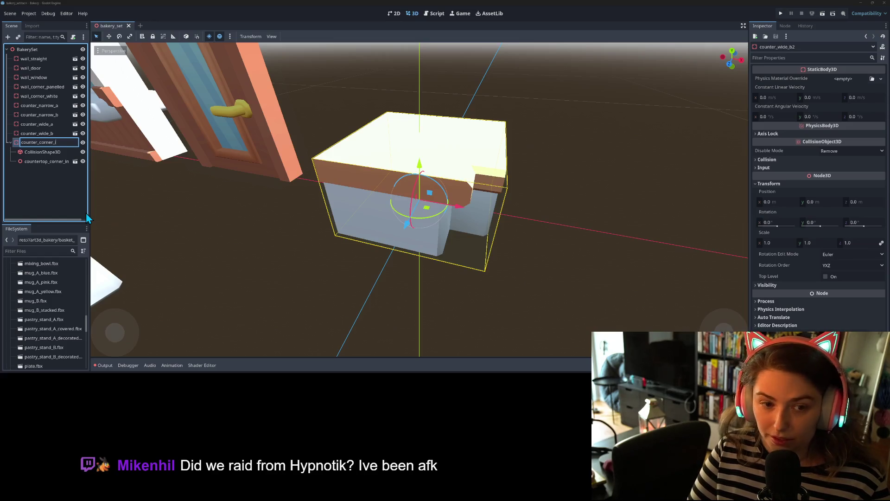
text(in)
key(Return)
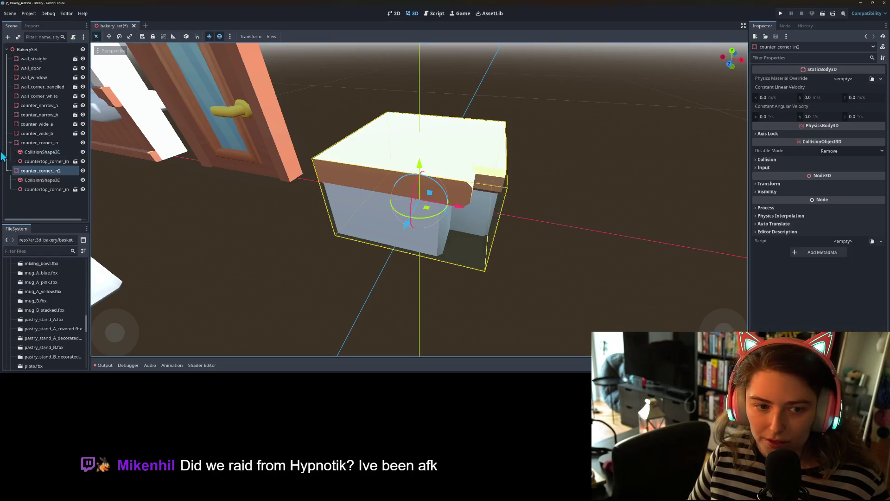
Duplicate it, move the copy to X 2.017 m, and swap its countertop for countertop_counter_outer
key(ctrl+d)
drag(457, 213, 626, 232)
click(51, 190)
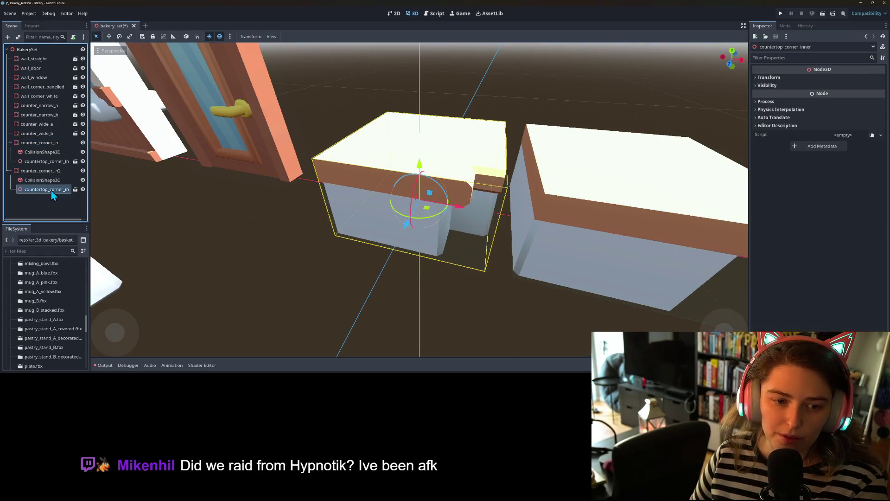
key(Delete)
key(Return)
right_click(48, 173)
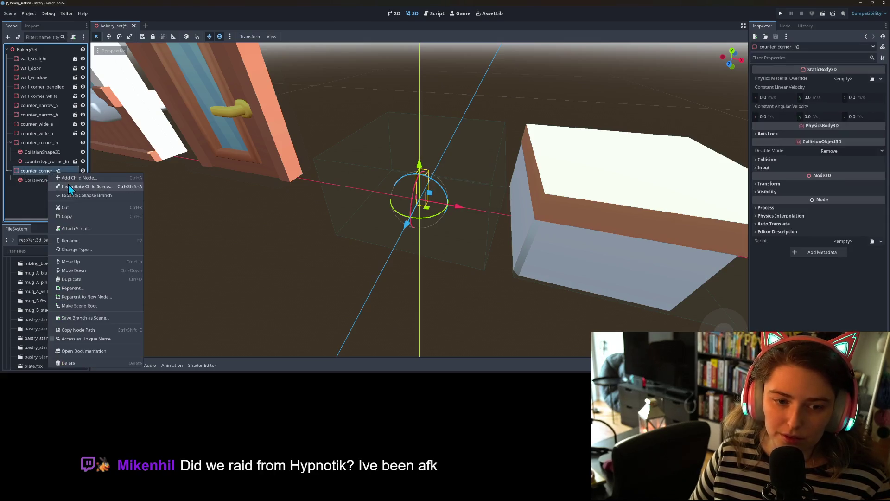
click(69, 187)
text(c)
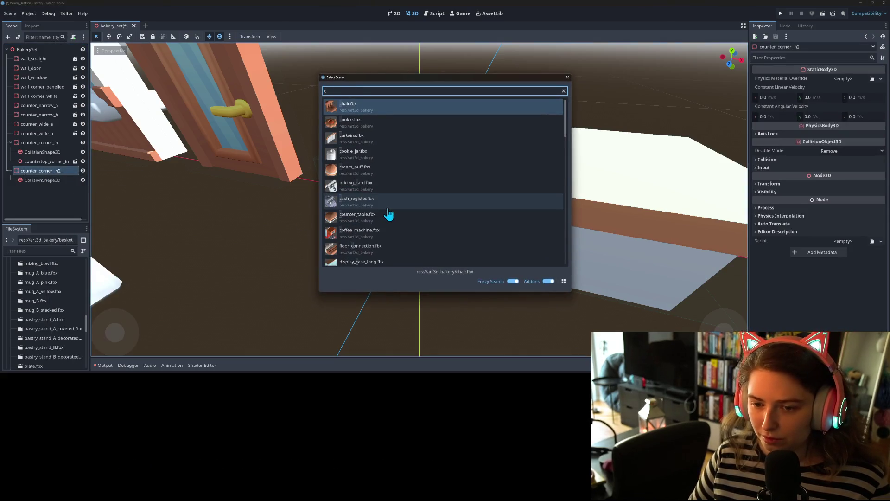
text(oun)
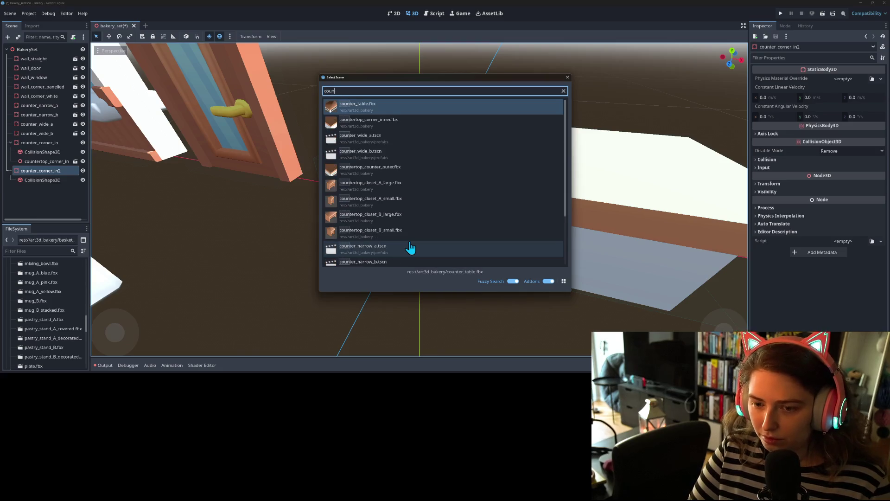
double_click(397, 172)
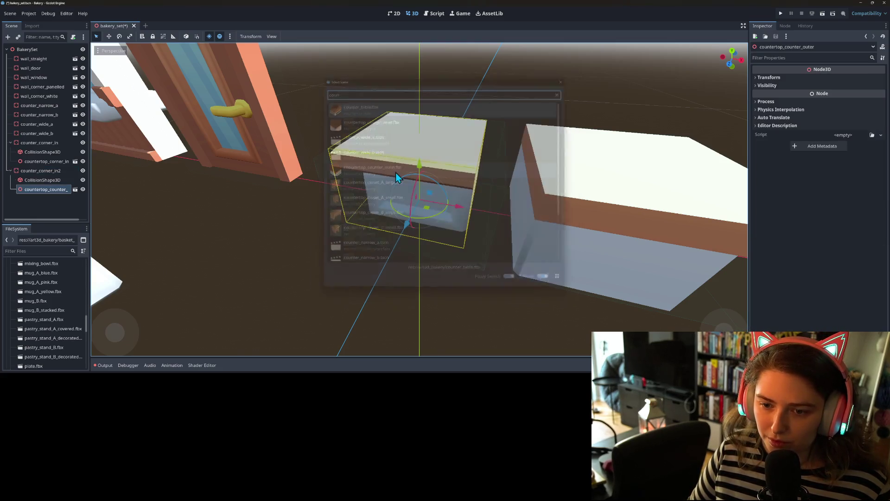
mouse_move(441, 219)
mouse_down()
mouse_move(415, 262)
mouse_move(443, 217)
mouse_move(445, 236)
mouse_up()
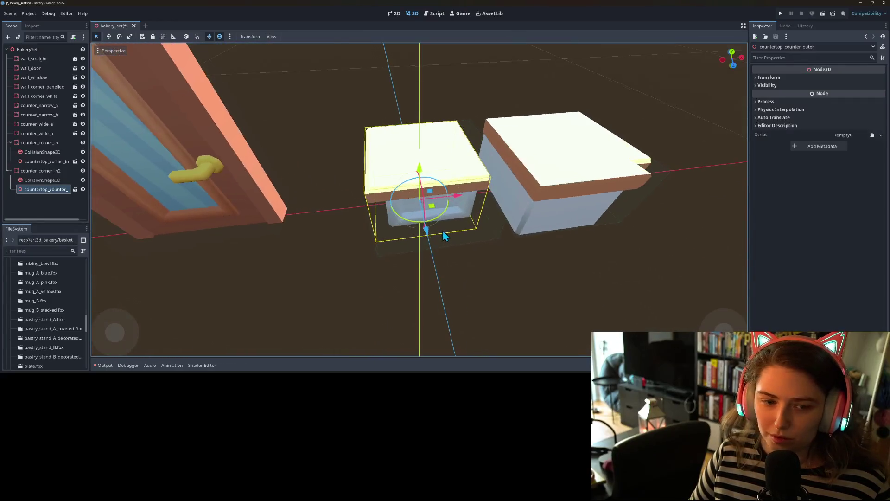
Rename the copy to counter_corner_out
right_click(50, 171)
click(85, 246)
text(out)
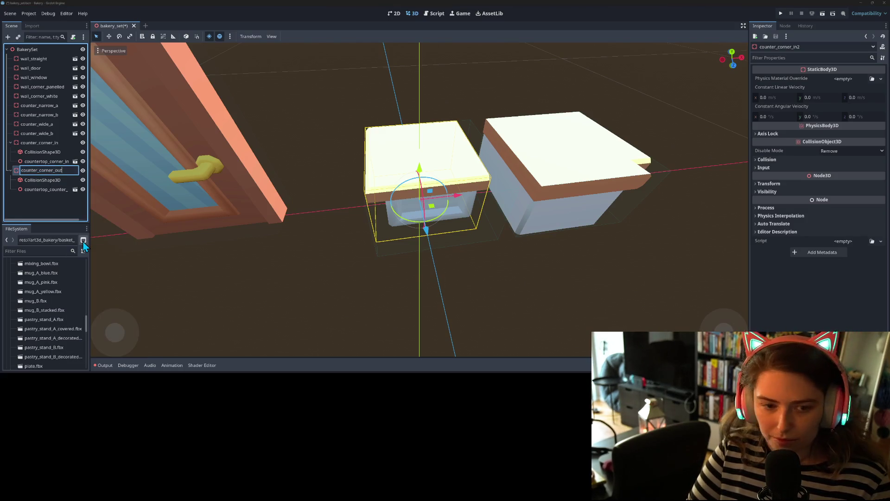
key(Return)
click(47, 180)
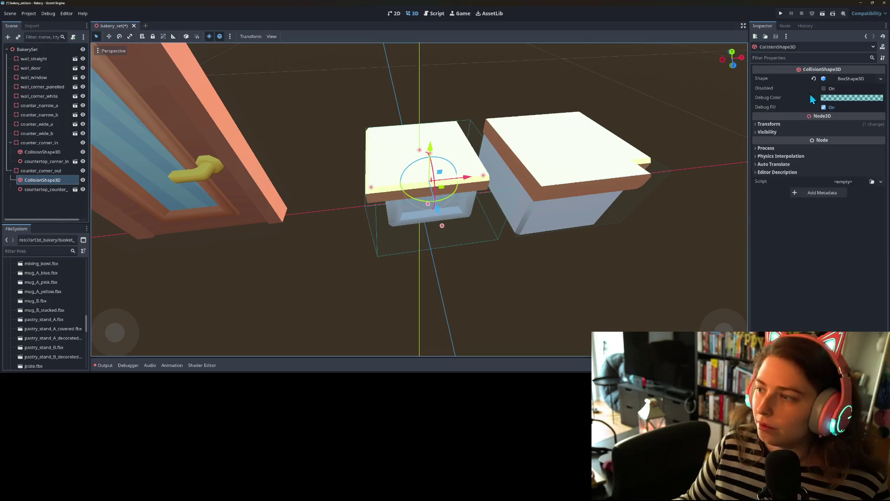
Make counter_corner_out's collision box unique, resize it in front view to depth 1.492, and save
click(881, 79)
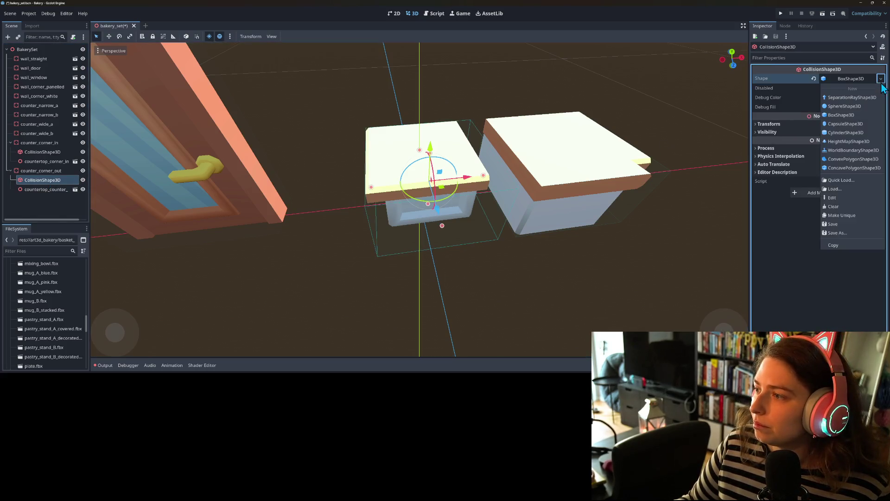
click(850, 216)
scroll(432, 204, up, 3)
key(KP_1)
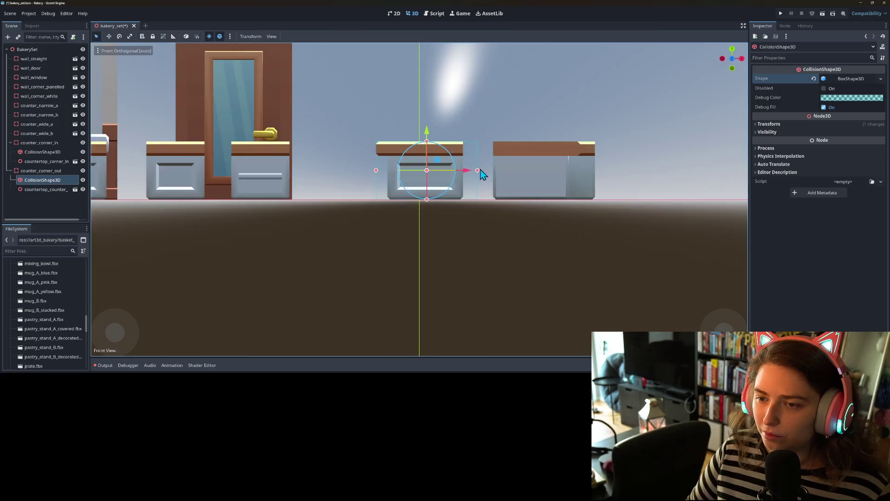
mouse_move(464, 171)
mouse_down()
mouse_move(342, 223)
mouse_move(377, 213)
mouse_up()
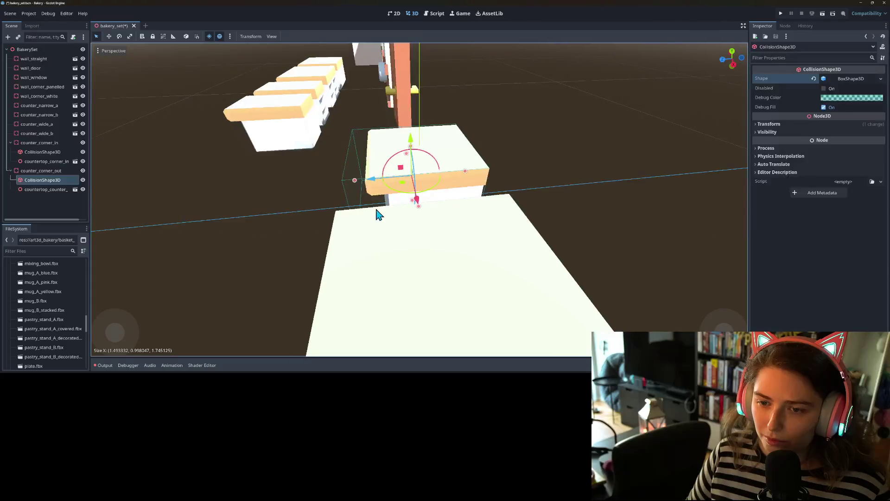
drag(356, 181, 373, 180)
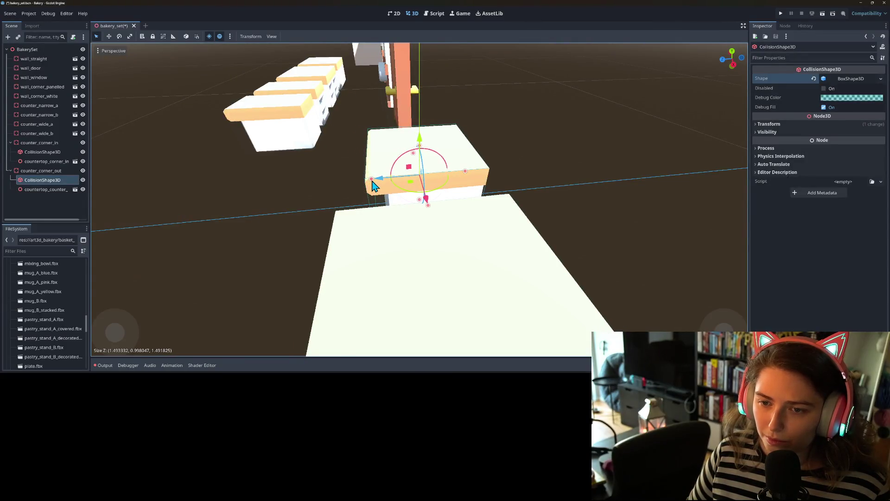
key(ctrl+s)
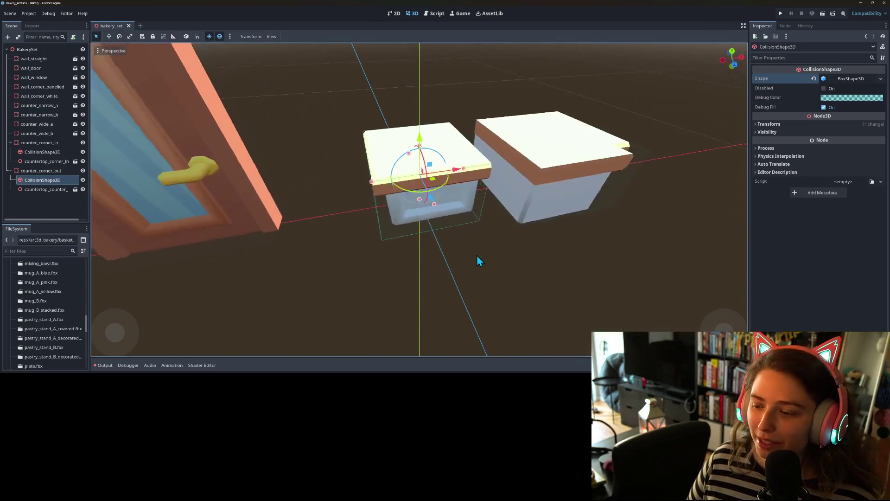
scroll(477, 255, up, 2)
scroll(484, 281, down, 3)
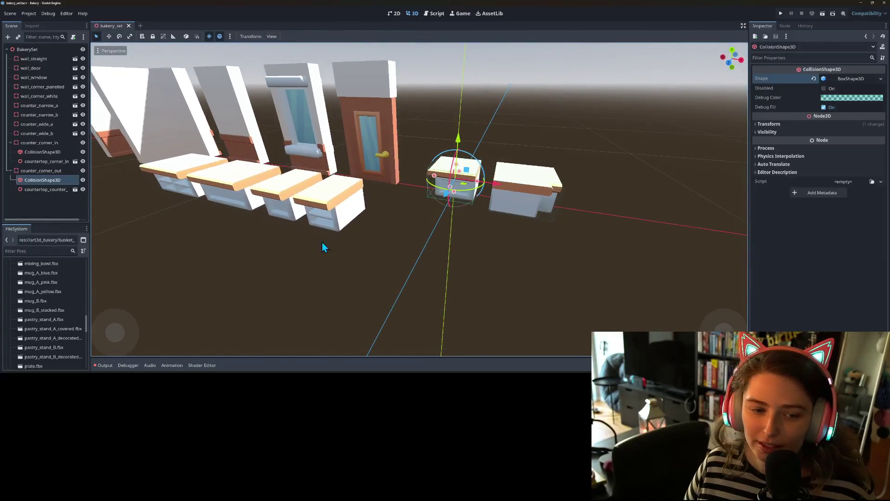
Duplicate counter_corner_out, save it as counter_corner_out.tscn in prefabs, and move it toward the counters
click(39, 142)
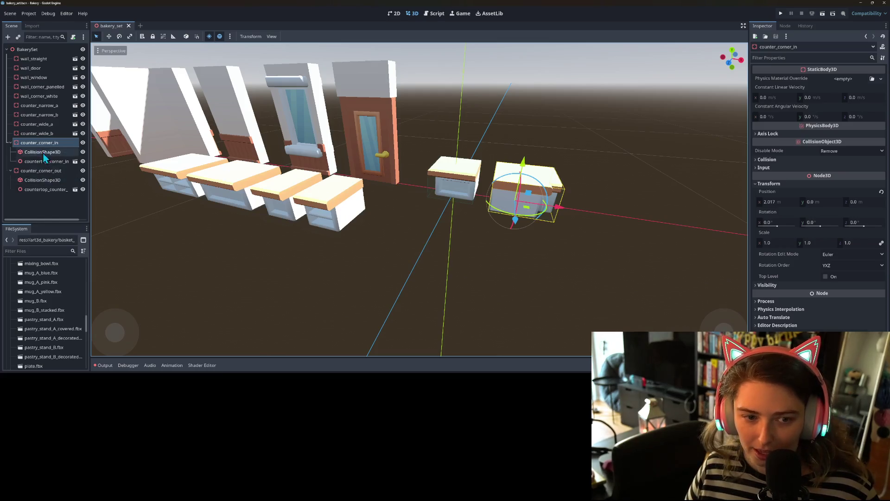
click(45, 174)
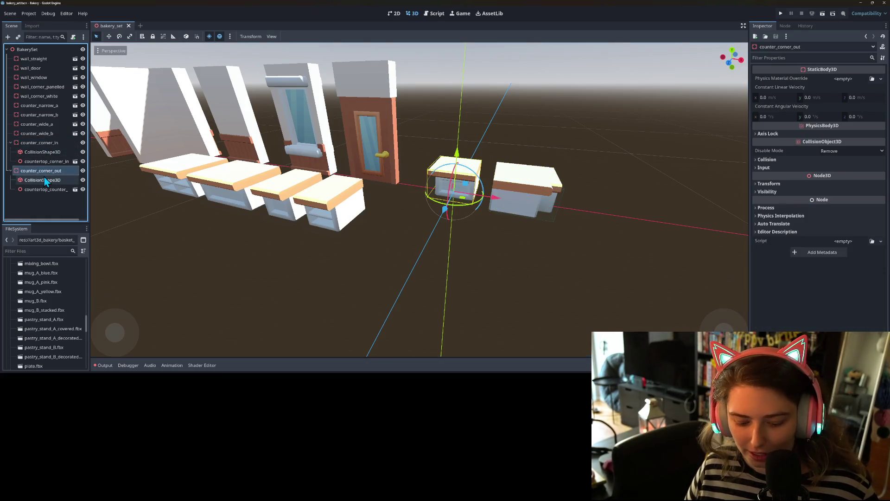
key(ctrl+d)
scroll(295, 227, down, 5)
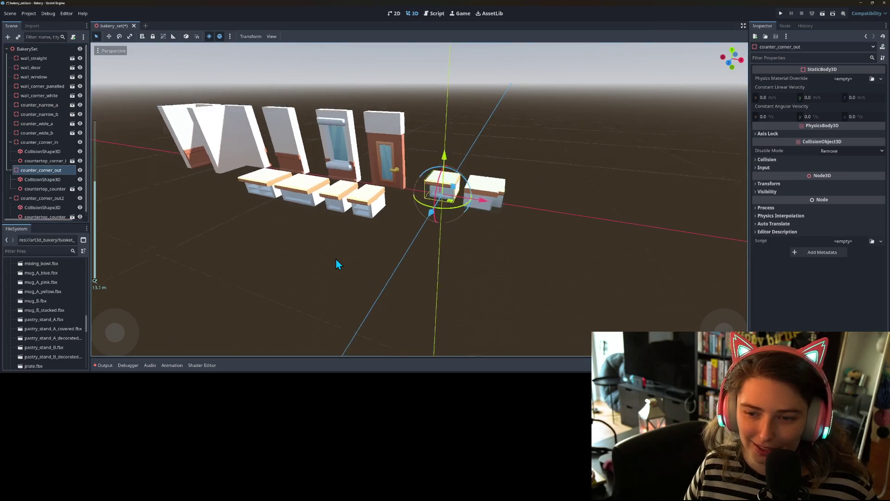
right_click(28, 171)
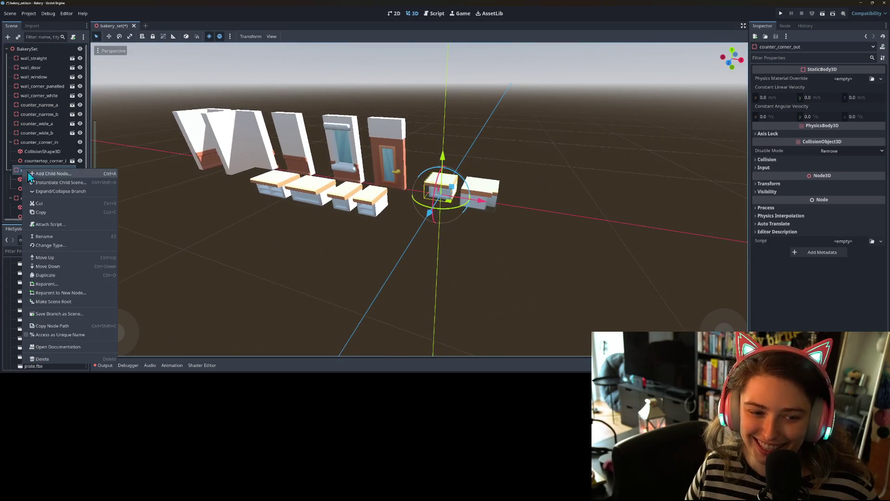
click(78, 313)
double_click(346, 121)
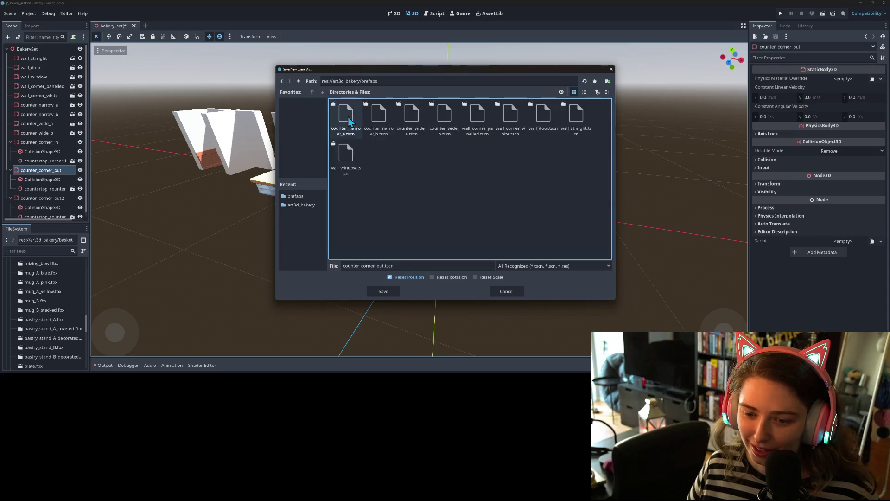
click(375, 290)
mouse_move(447, 206)
mouse_down()
mouse_move(308, 251)
mouse_move(251, 218)
mouse_up()
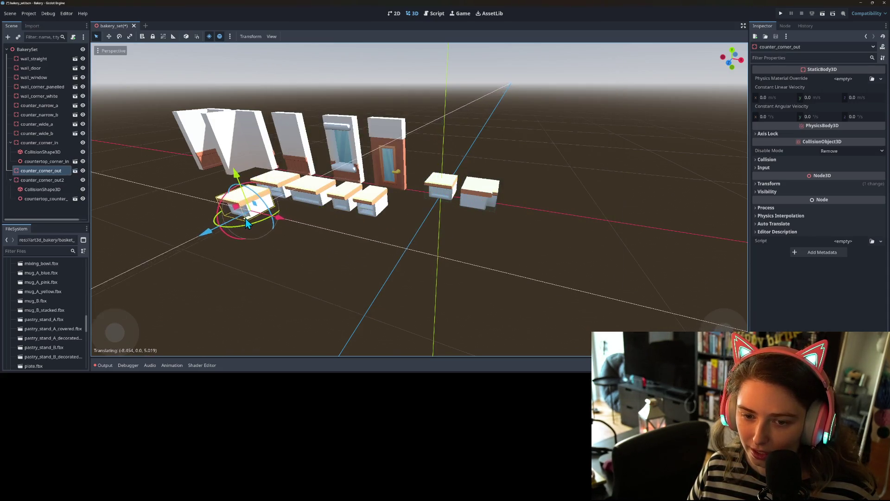
Save counter_corner_in as counter_corner_in.tscn in prefabs and move it in front of the counters
click(37, 143)
right_click(37, 144)
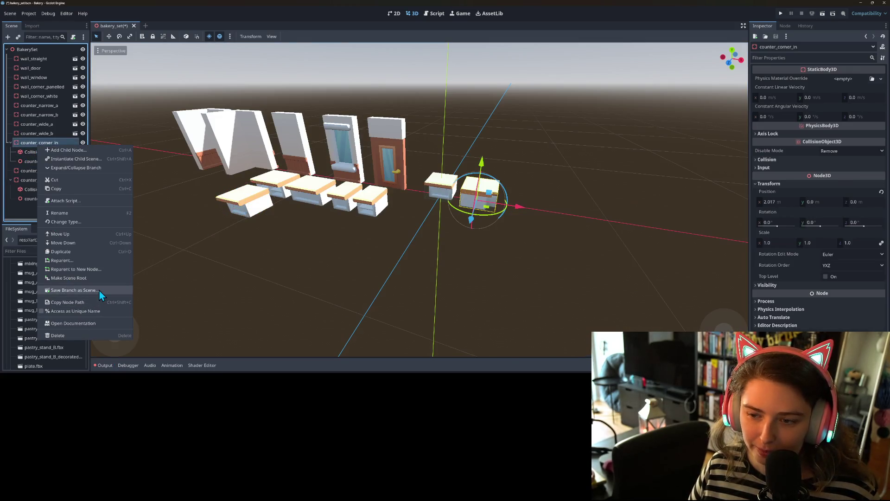
click(98, 290)
double_click(346, 115)
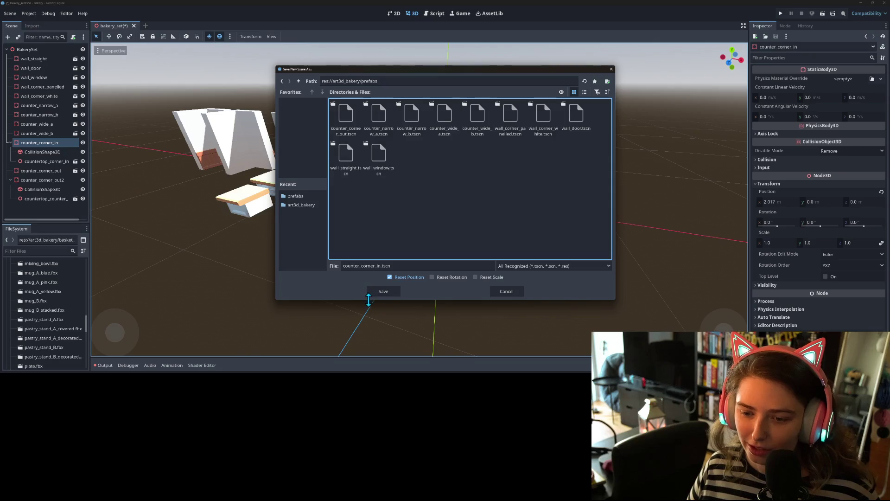
click(383, 291)
drag(483, 208, 283, 229)
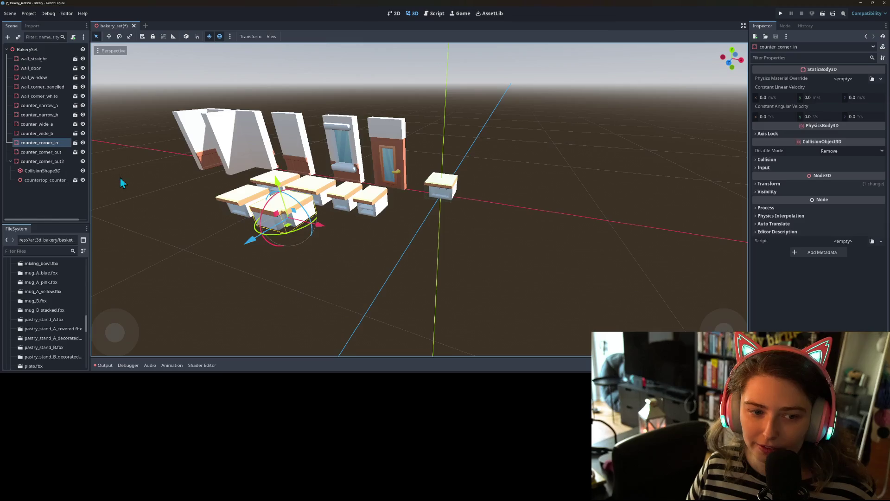
click(48, 182)
Delete counter_corner_out2's countertop_counter_outer and instance display_case_short.fbx under it
key(Delete)
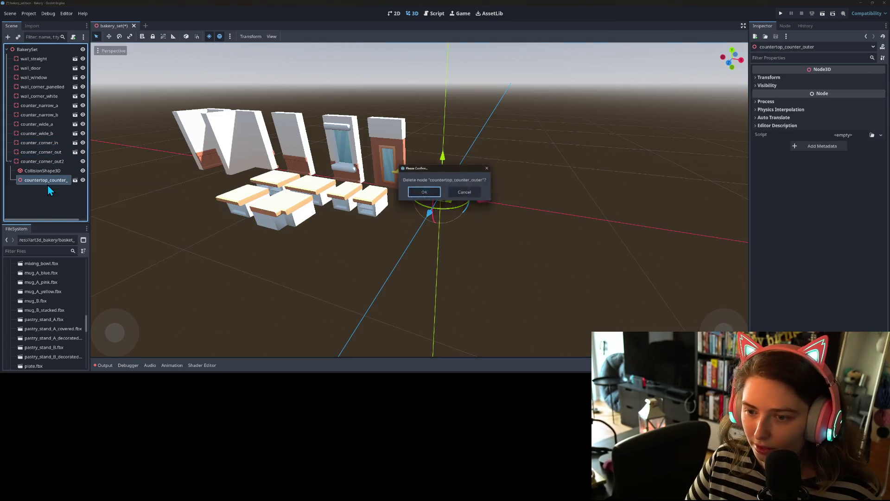
key(Return)
right_click(30, 162)
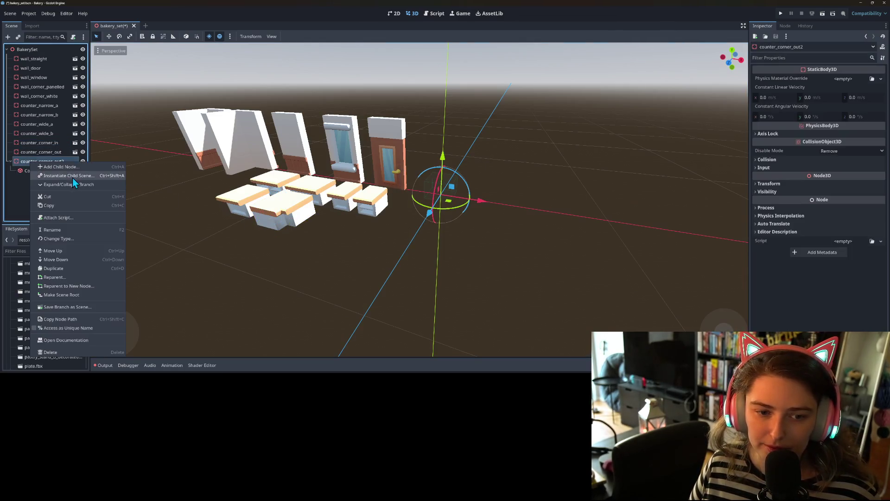
click(72, 178)
scroll(385, 191, down, 10)
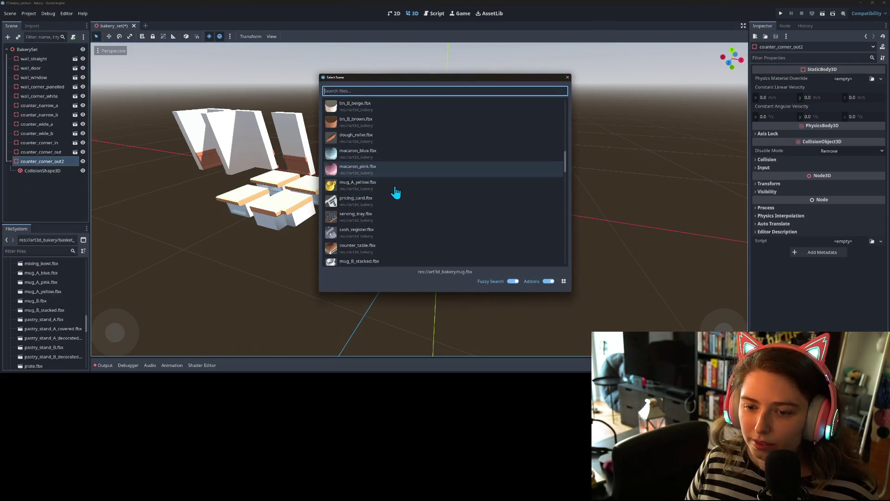
scroll(363, 186, up, 2)
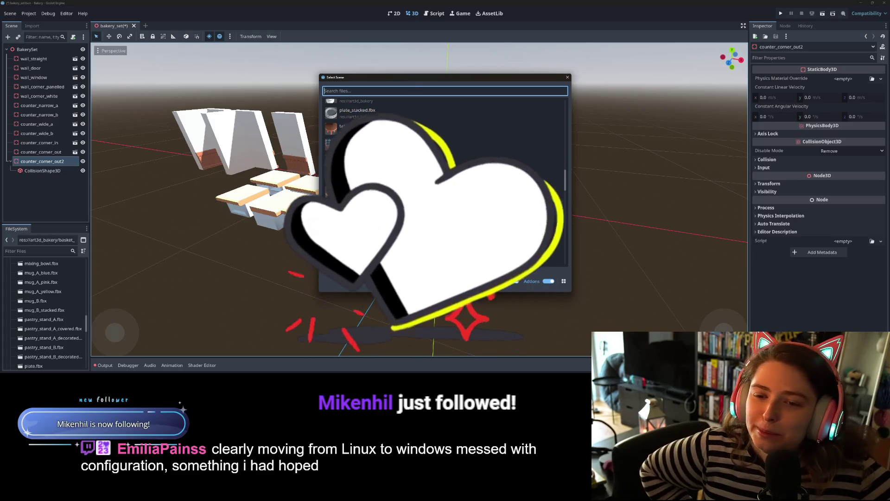
scroll(540, 177, down, 3)
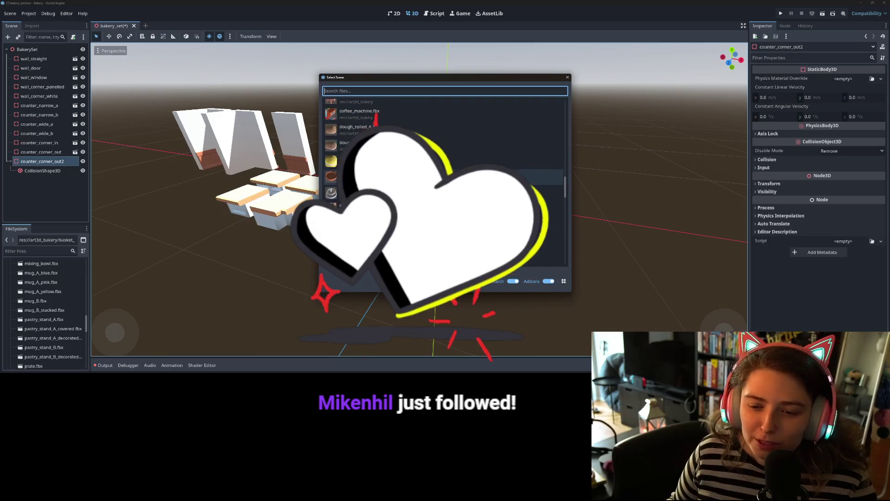
scroll(533, 176, down, 2)
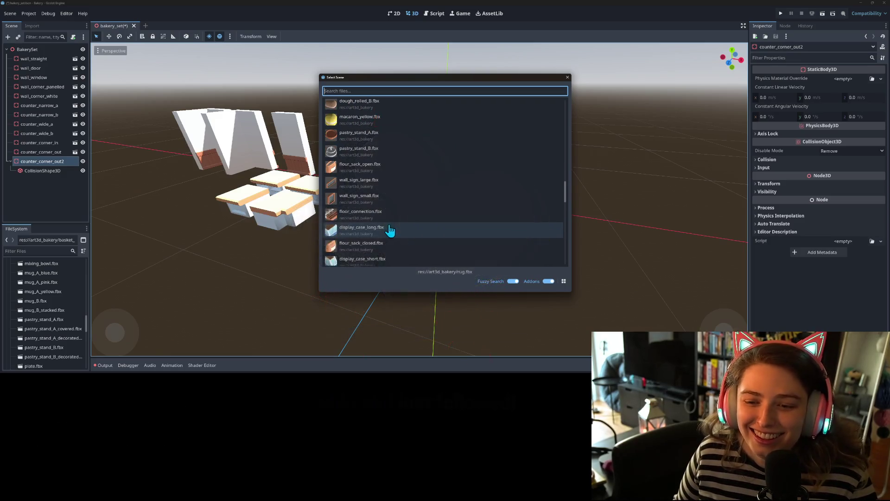
scroll(390, 230, down, 3)
double_click(396, 224)
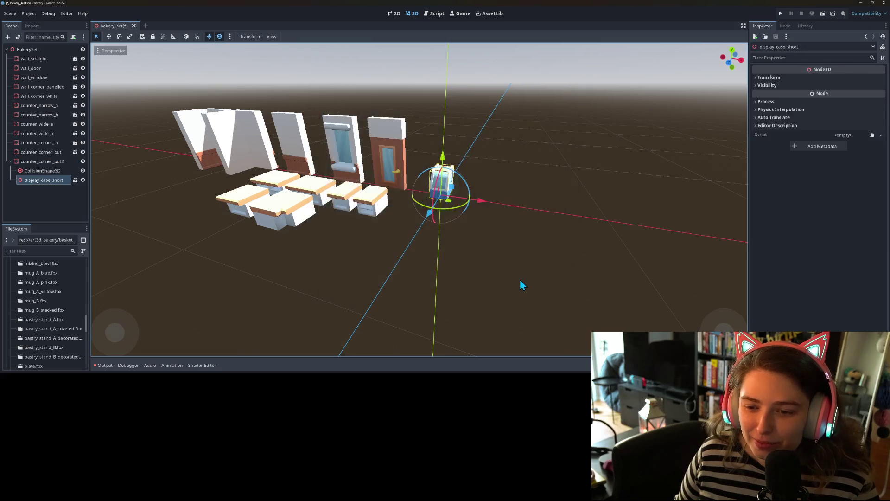
scroll(502, 250, up, 5)
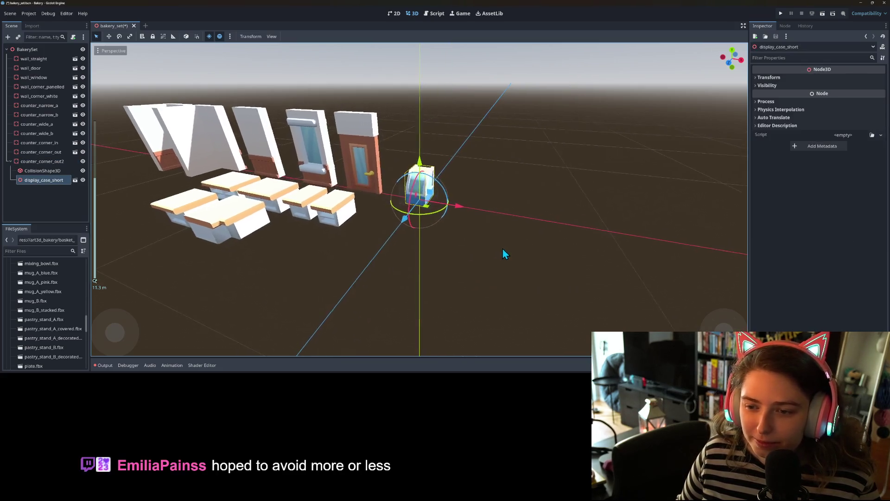
Rename counter_corner_out2 to display_shelf_narrow and view its collision shape from the front
scroll(494, 268, down, 1)
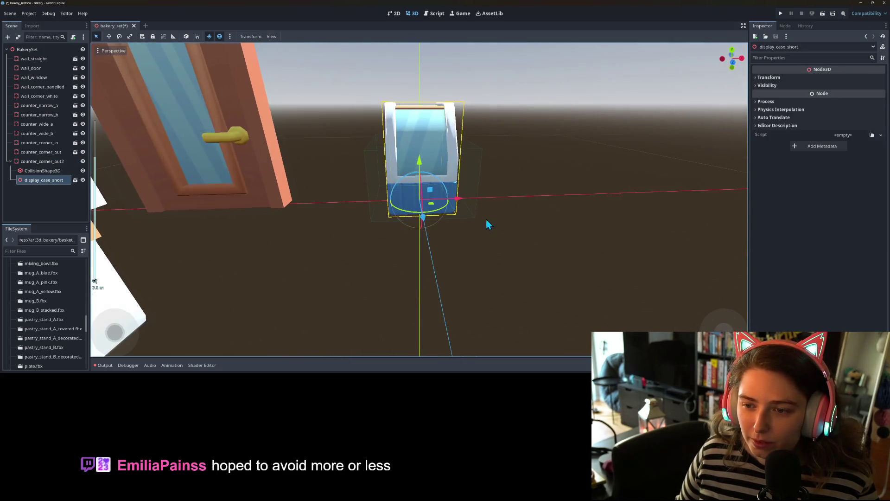
click(477, 191)
right_click(45, 161)
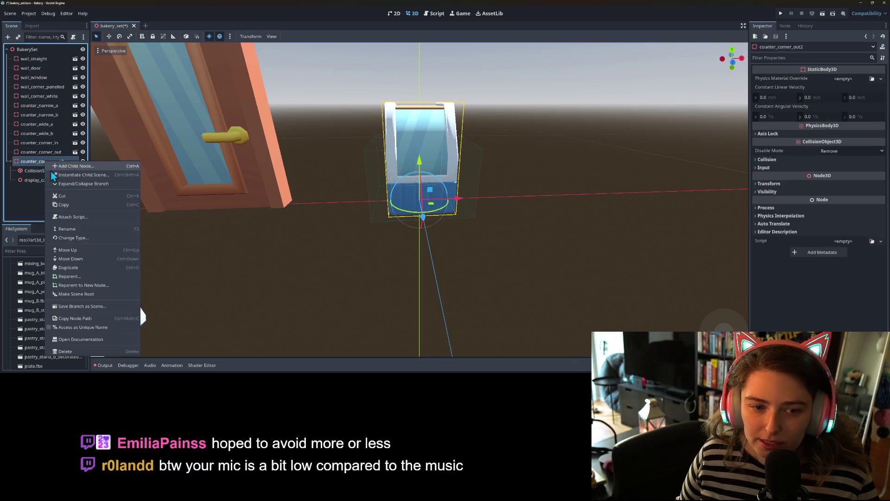
click(67, 229)
text(display_shelf_)
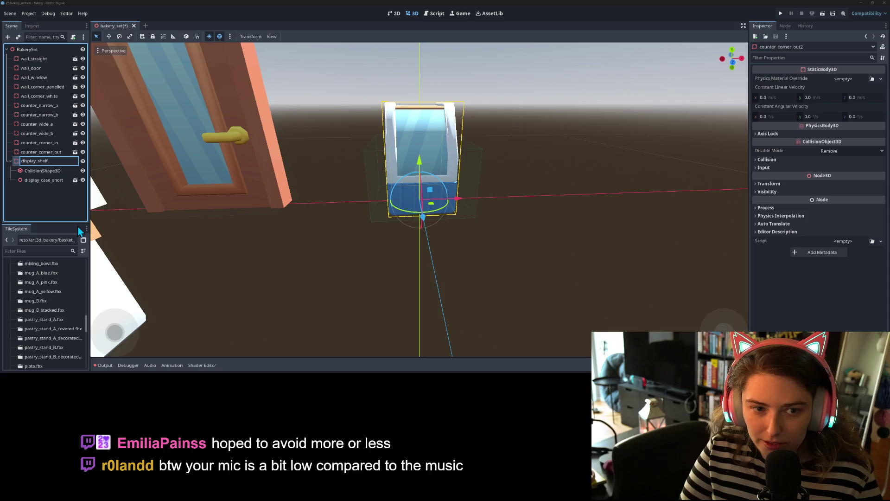
text(narrow)
key(Return)
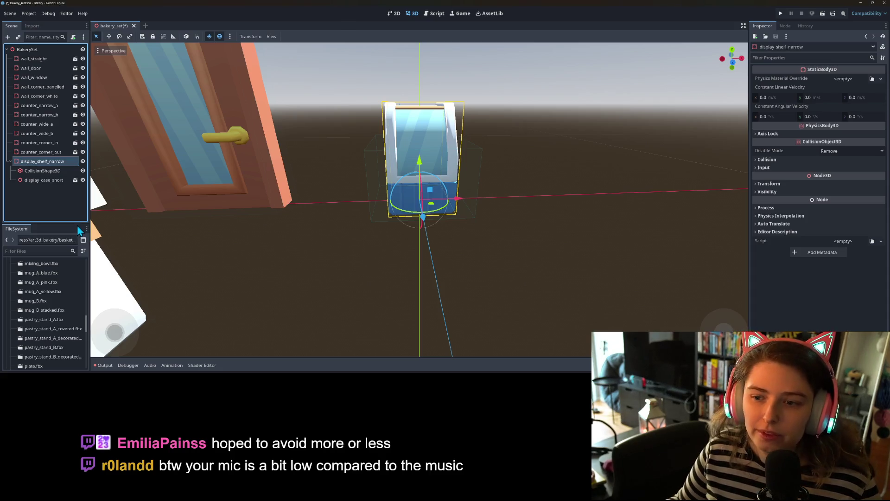
click(370, 188)
key(KP_1)
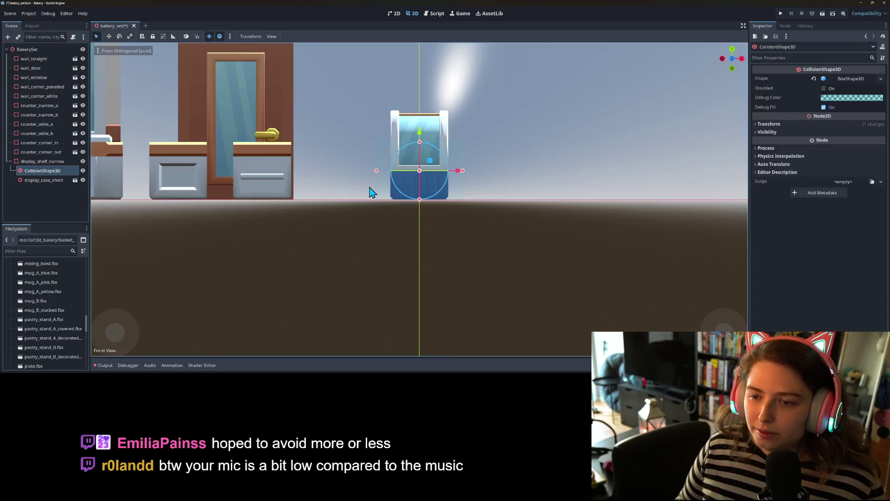
Keep the shelf's box collision shape and inspect it from the front and right views
click(881, 78)
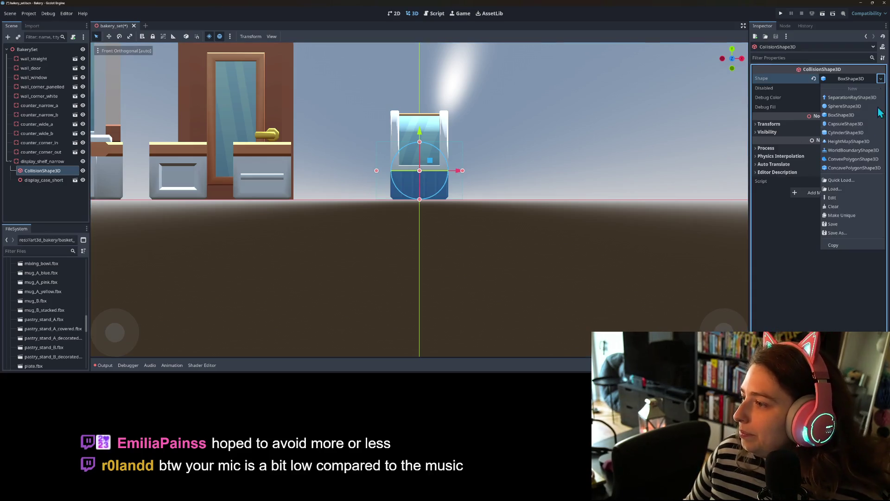
click(846, 225)
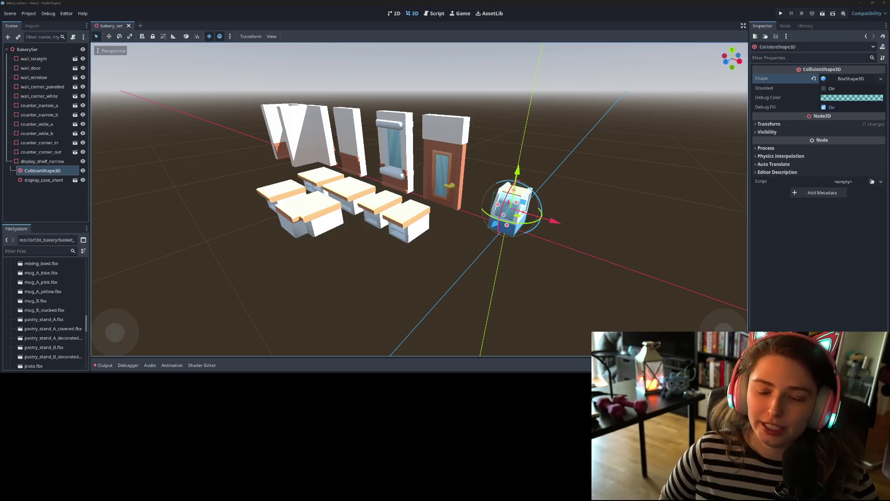
key(KP_1)
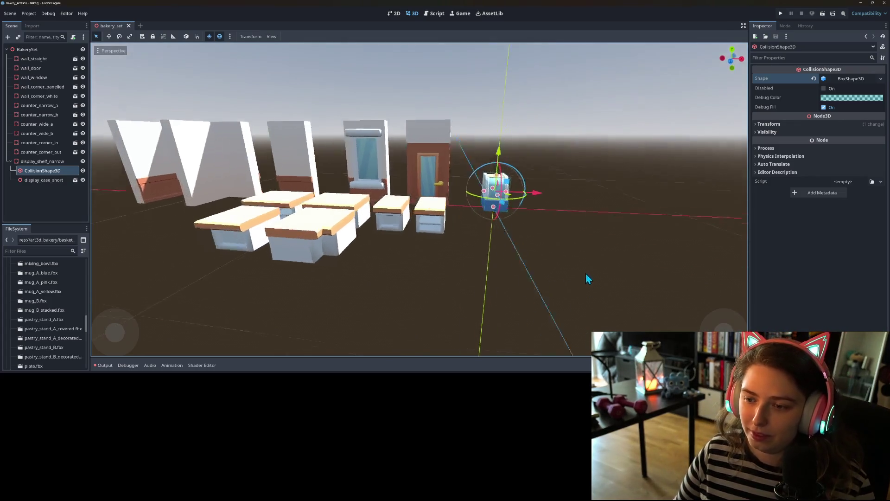
key(KP_3)
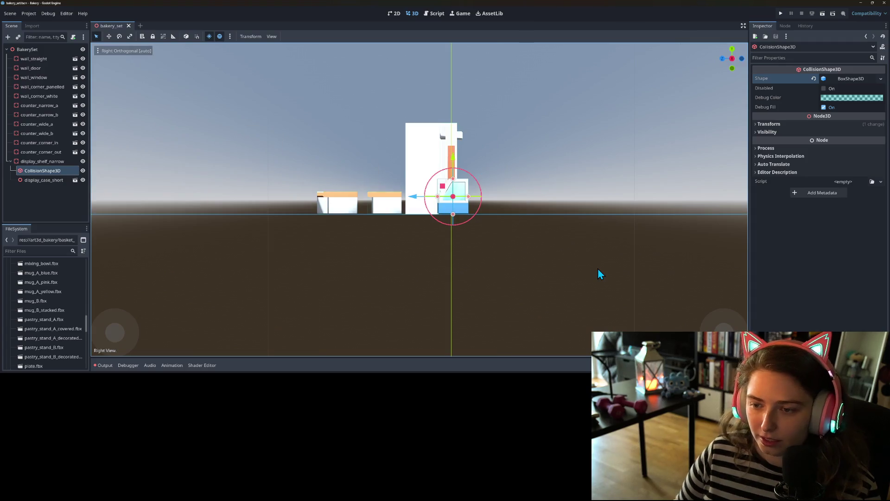
drag(472, 218, 417, 194)
scroll(417, 194, up, 5)
Duplicate display_shelf_narrow to create display_shelf_narrow2
drag(260, 222, 209, 237)
scroll(209, 236, down, 2)
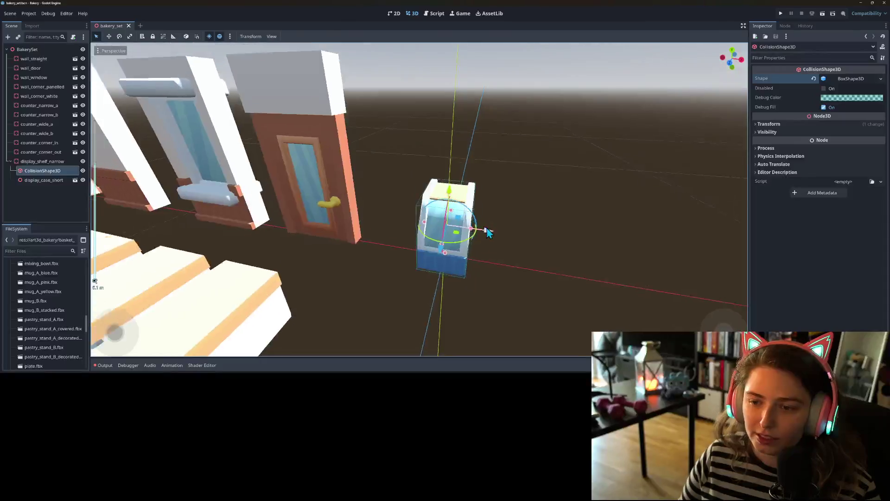
click(47, 166)
key(ctrl+d)
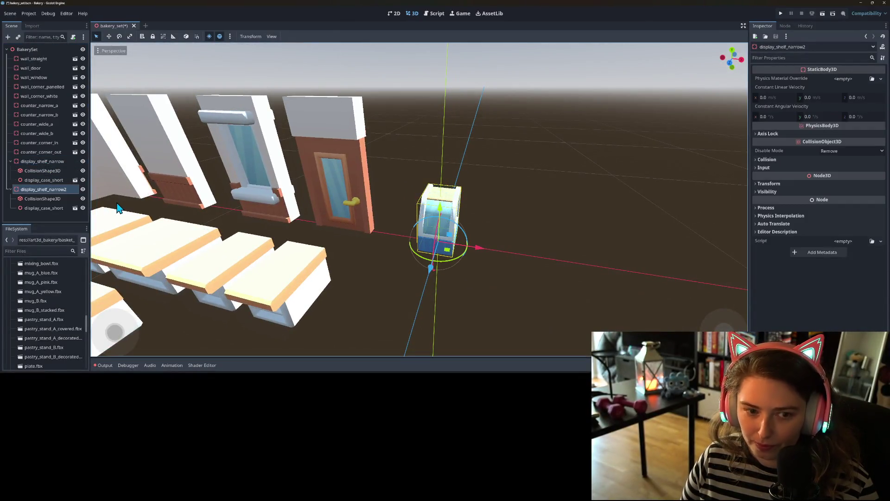
Save display_shelf_narrow as display_shelf_narrow.tscn in the prefabs folder
click(56, 161)
right_click(63, 162)
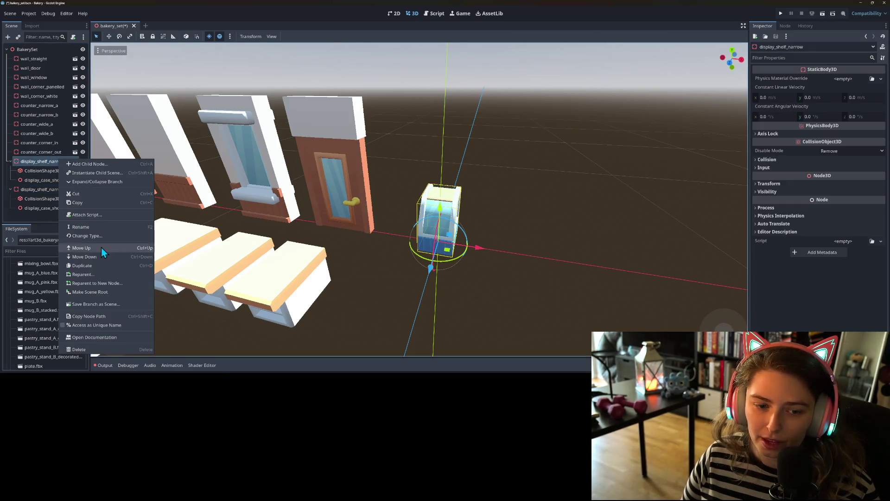
click(110, 309)
double_click(348, 113)
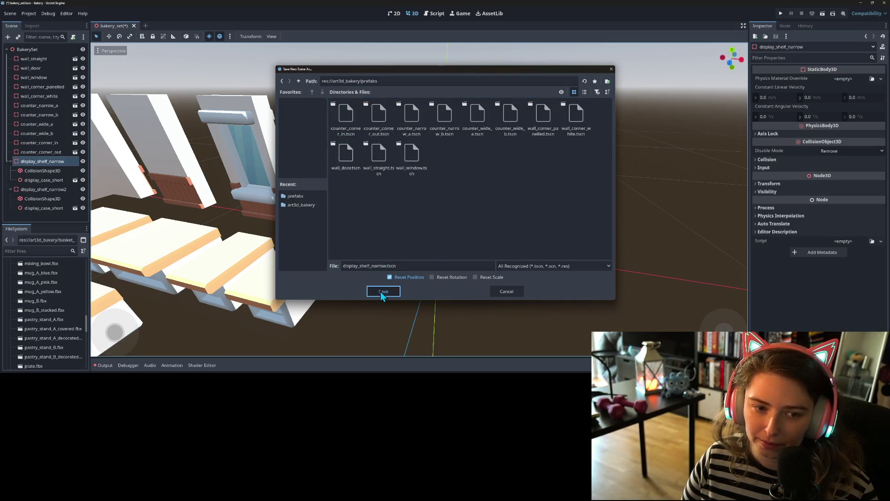
click(380, 290)
Move display_shelf_narrow beside the counter row, then select display_case_short inside display_shelf_narrow2
scroll(364, 266, down, 3)
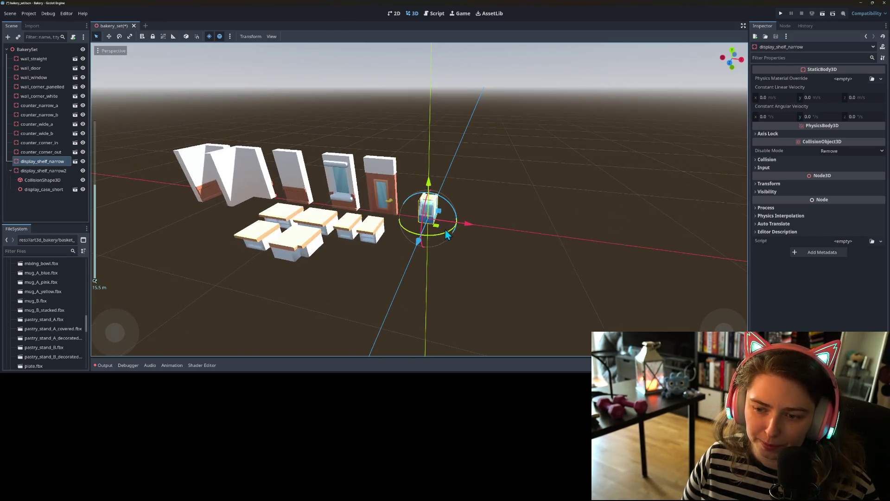
drag(439, 227, 338, 266)
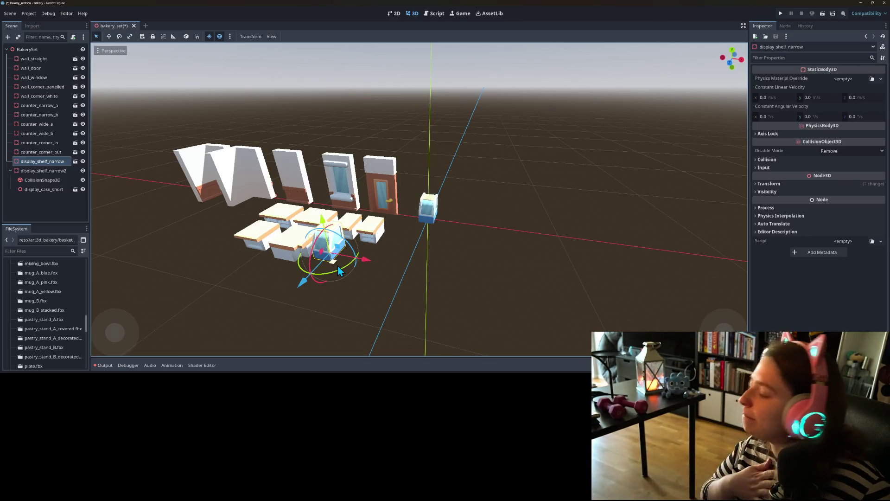
scroll(337, 268, up, 2)
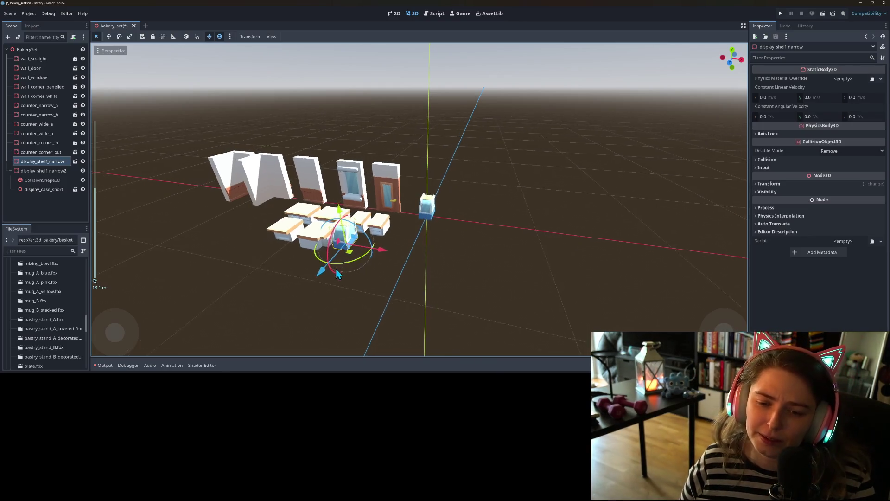
scroll(337, 274, up, 2)
scroll(333, 274, down, 2)
scroll(330, 277, up, 4)
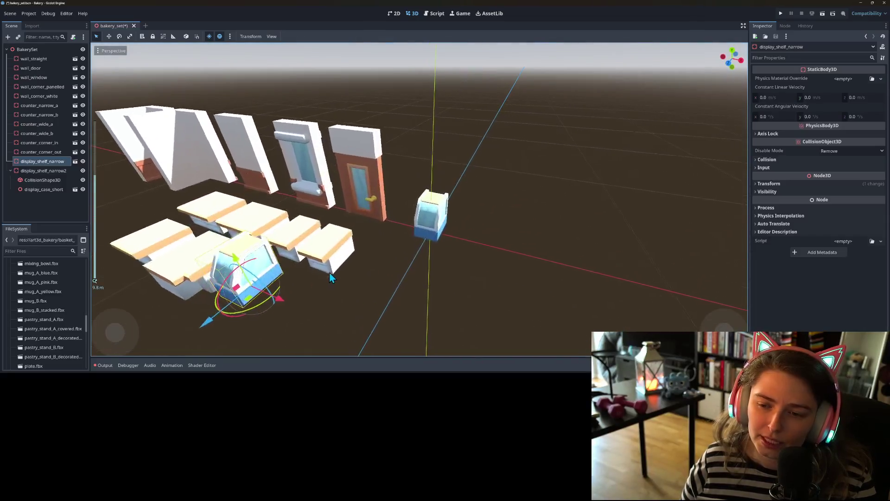
scroll(331, 275, up, 3)
click(43, 190)
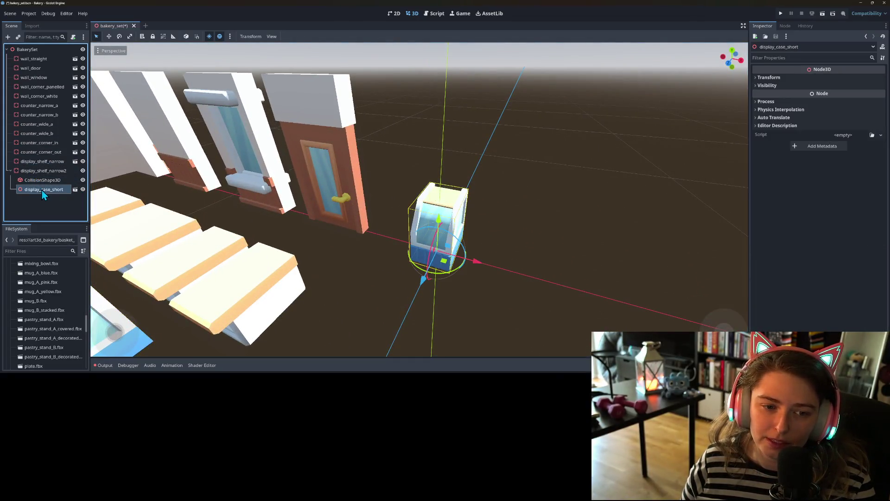
Delete display_case_short from the copied shelf and instantiate display_case_long as its child
key(Delete)
key(Return)
right_click(52, 170)
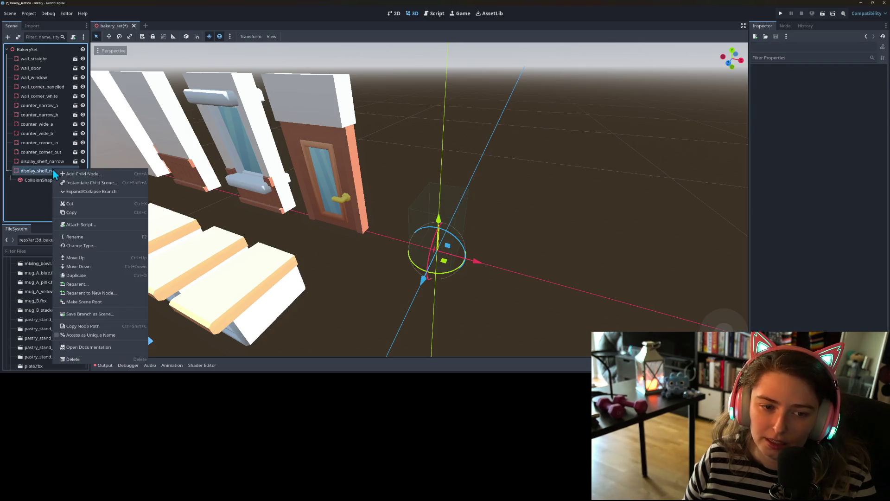
click(76, 183)
text(shel)
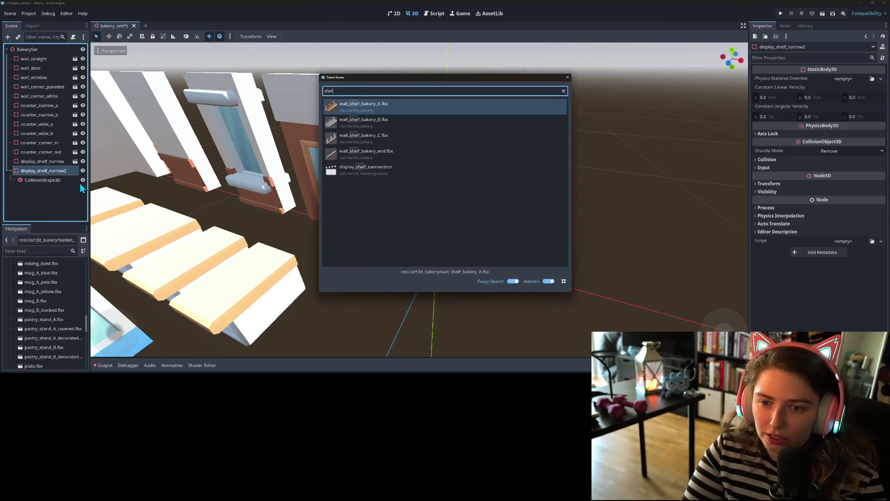
key(BackSpace)
key(BackSpace)
key(BackSpace)
text(d)
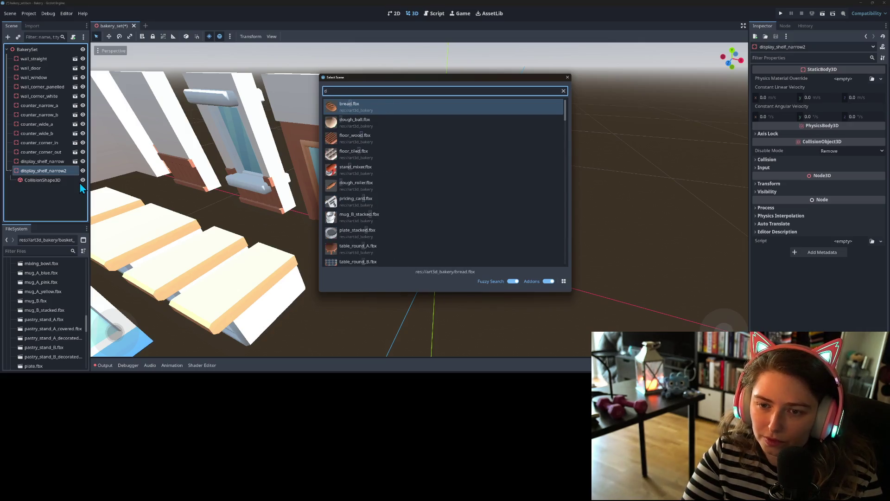
text(isplay_case)
double_click(396, 107)
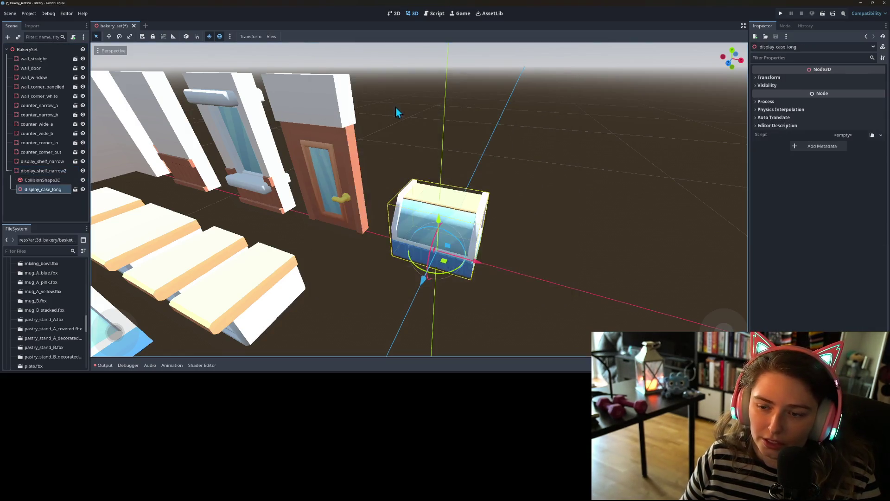
Widen the shelf's box collision shape to about 2.01 across to fit the long case
key(KP_1)
scroll(474, 253, up, 2)
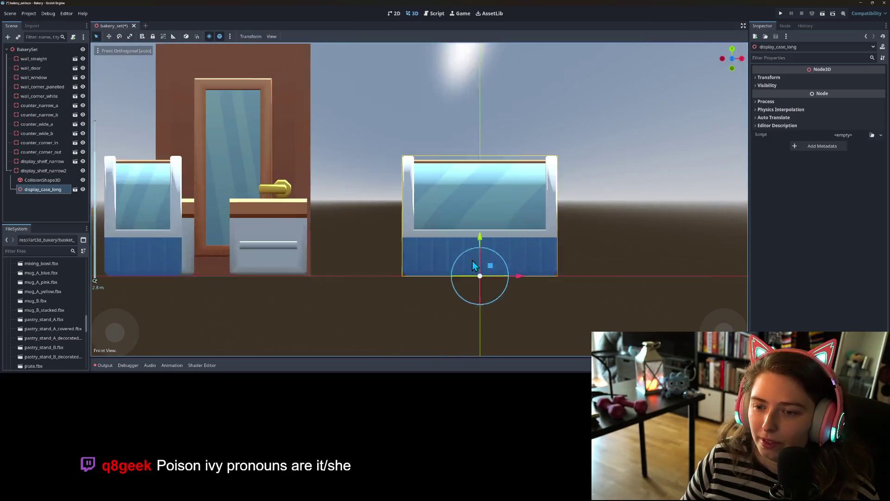
scroll(417, 241, up, 1)
click(42, 181)
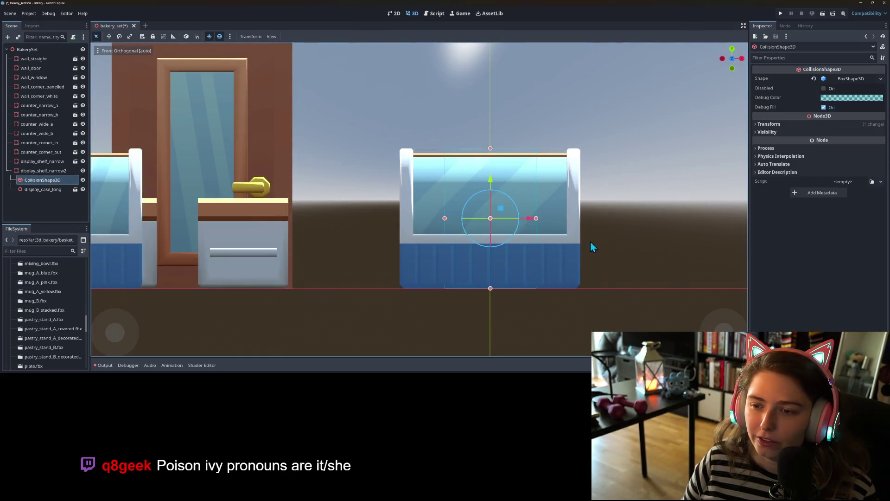
click(881, 79)
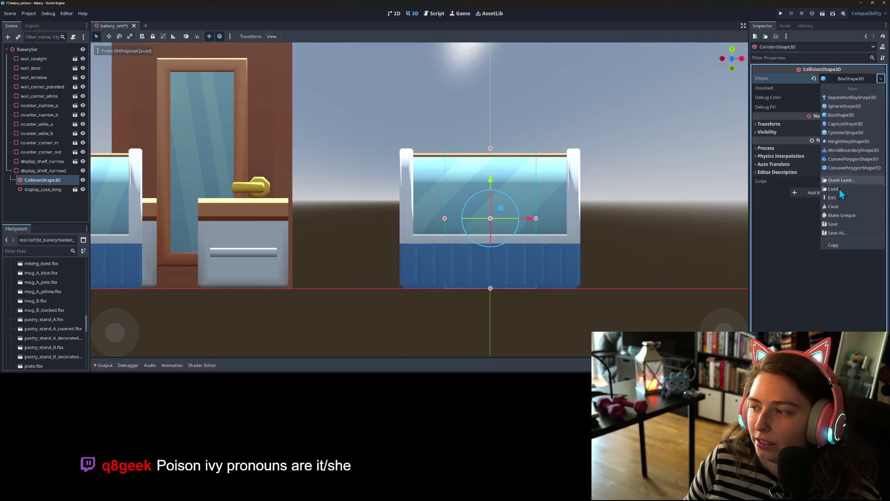
click(842, 223)
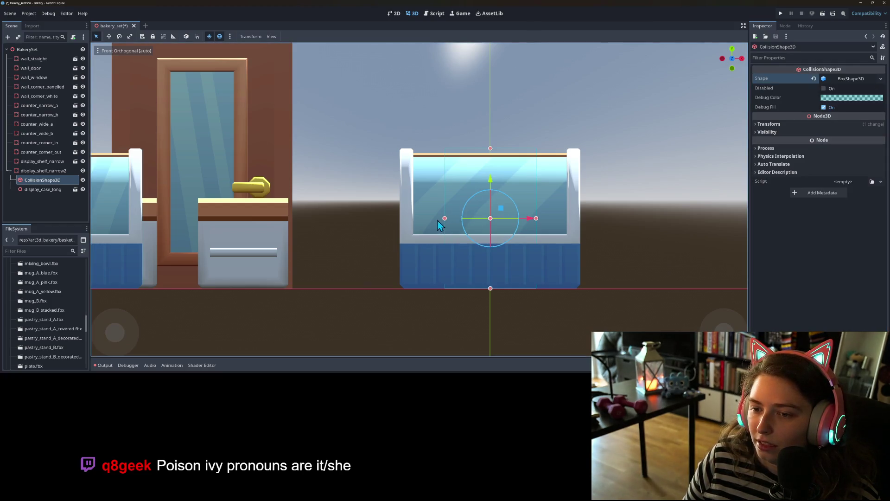
drag(444, 219, 401, 219)
drag(536, 221, 581, 216)
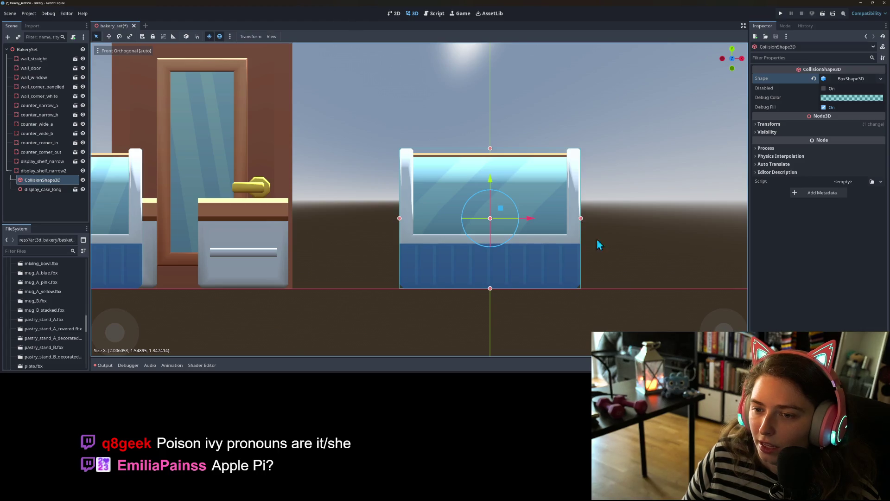
mouse_move(627, 260)
mouse_down()
mouse_move(562, 278)
mouse_move(536, 261)
mouse_move(563, 272)
mouse_up()
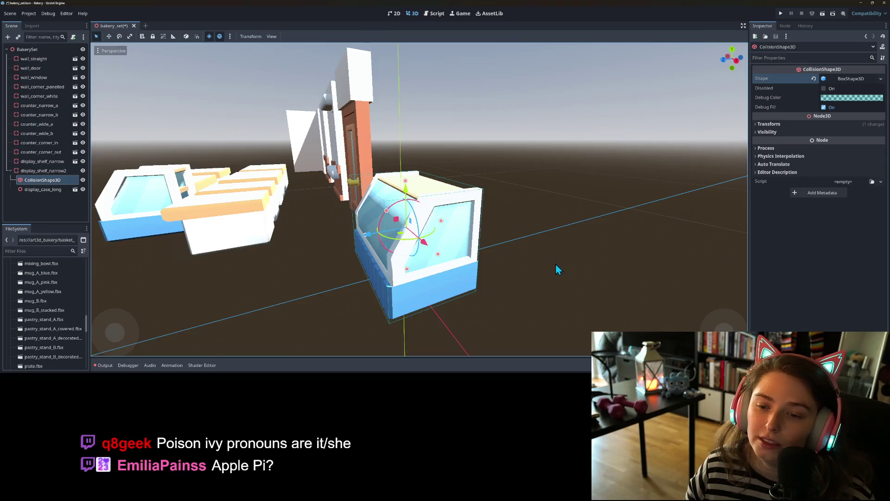
Check the collision box around the long display case and save the bakery set
key(KP_1)
scroll(610, 255, down, 5)
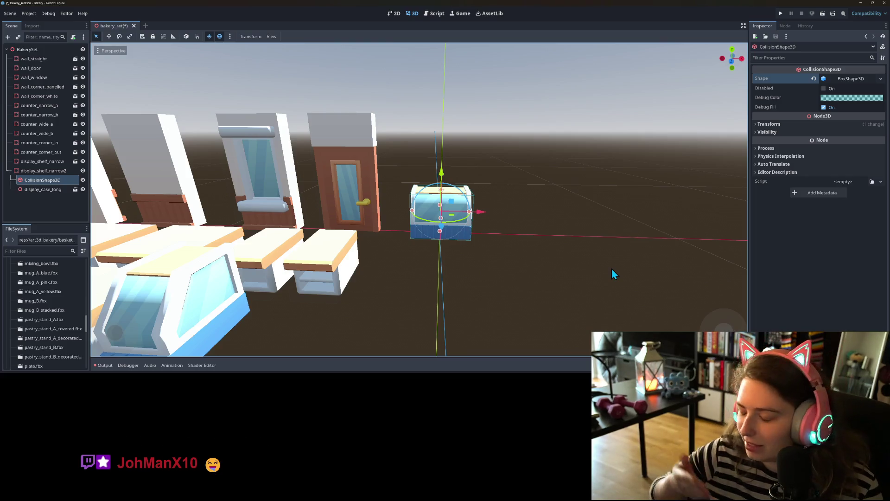
mouse_move(556, 248)
mouse_down()
mouse_move(510, 260)
mouse_move(454, 238)
mouse_move(416, 250)
mouse_move(384, 230)
mouse_move(380, 253)
mouse_move(464, 245)
mouse_move(477, 262)
mouse_move(452, 257)
mouse_up()
scroll(455, 238, up, 2)
key(ctrl+s)
Rename the copied shelf node display_shelf_narrow2 to display_shelf_wide
scroll(496, 238, down, 4)
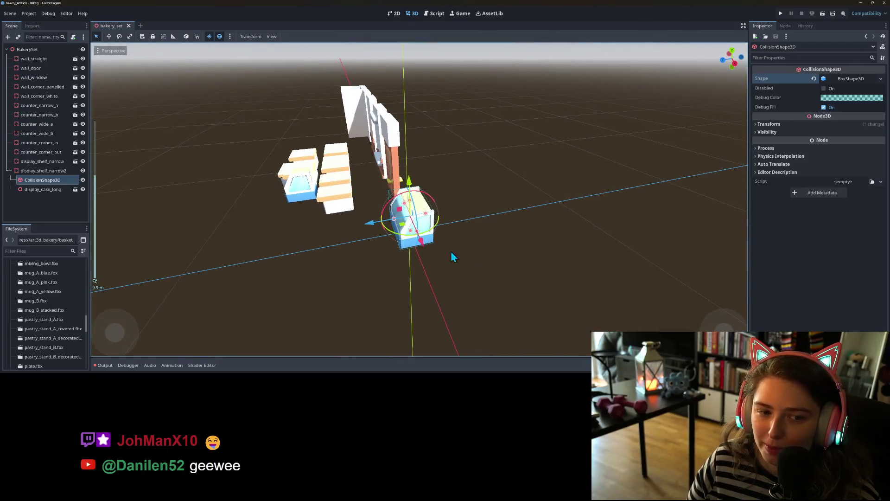
right_click(49, 172)
click(76, 240)
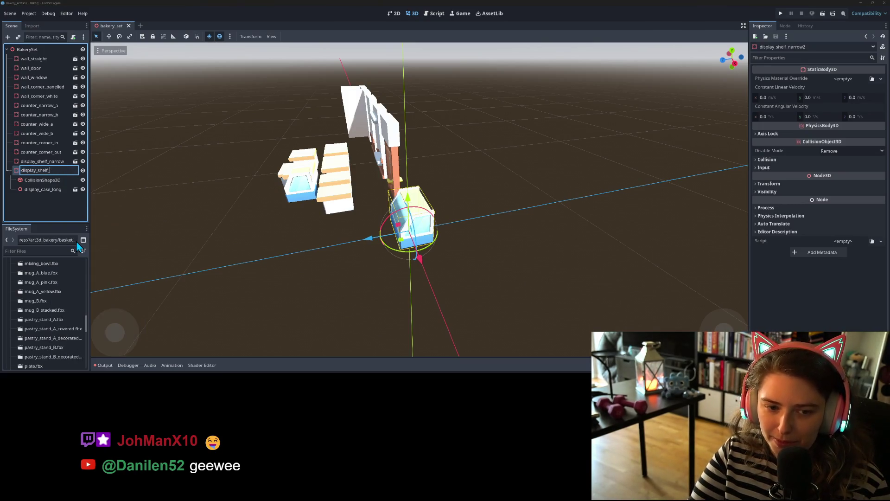
text(wide)
key(Return)
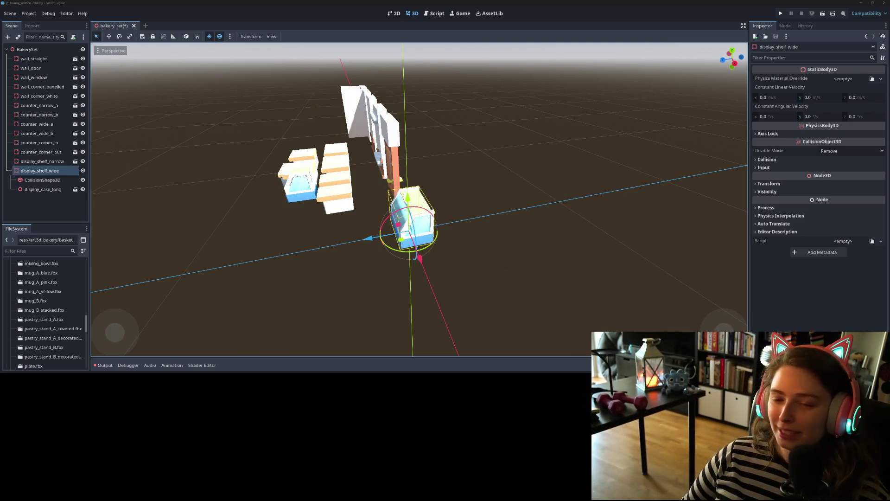
Save the bakery set scene with the renamed display_shelf_wide
key(ctrl+s)
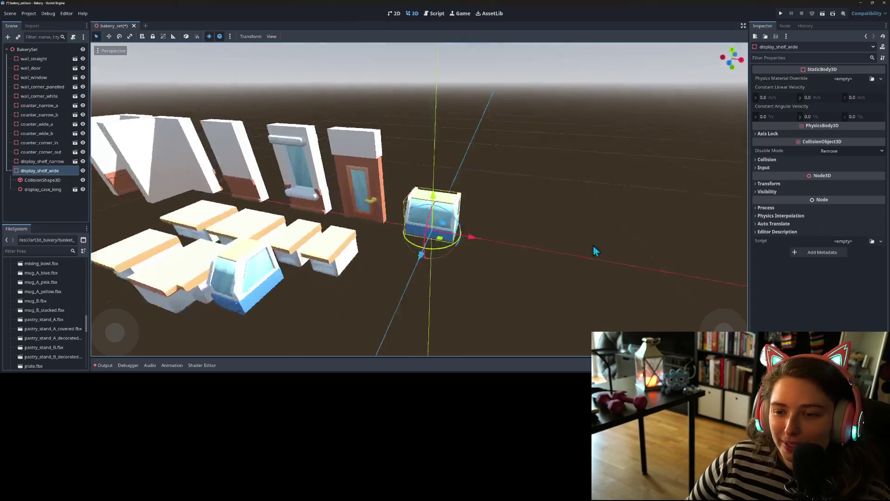
Duplicate the wide display shelf and slide the copy to the left along X
mouse_move(602, 234)
mouse_down()
mouse_move(550, 234)
mouse_move(560, 250)
mouse_move(525, 254)
mouse_up()
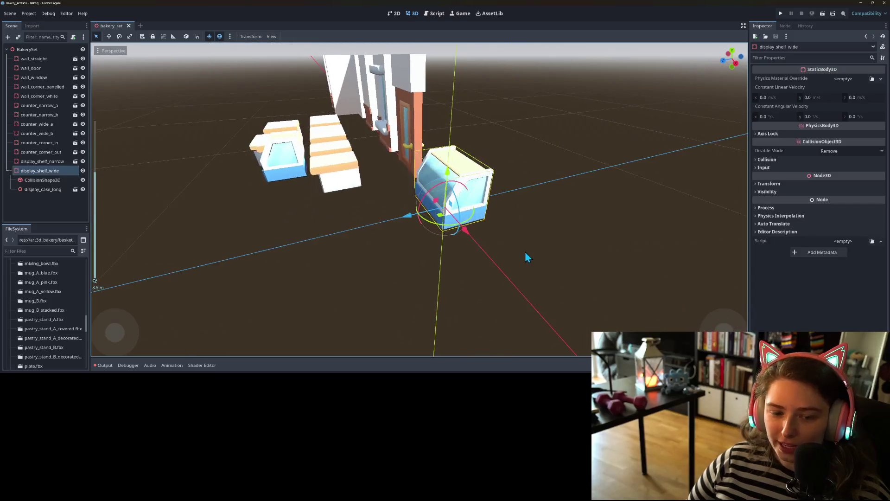
key(ctrl+d)
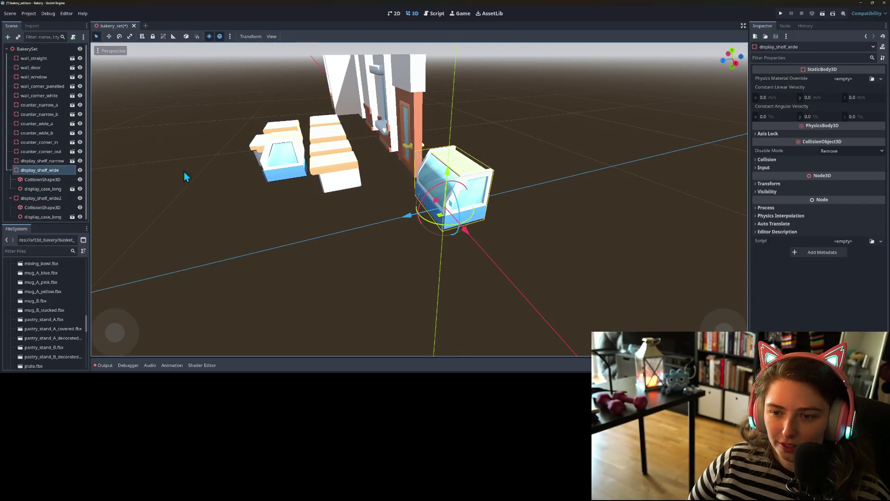
mouse_move(414, 219)
mouse_down()
mouse_move(207, 232)
mouse_move(266, 282)
mouse_move(263, 247)
mouse_move(275, 269)
mouse_up()
scroll(342, 247, up, 5)
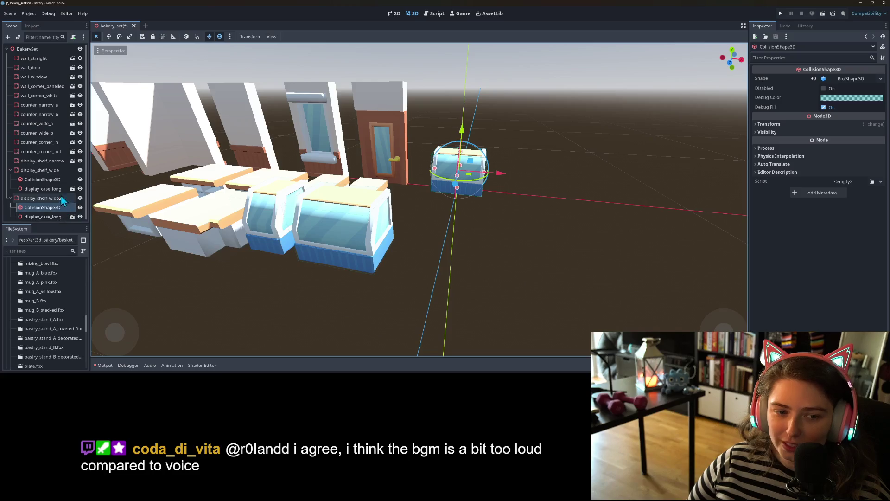
Save the display_shelf_wide branch as display_shelf_wide.tscn in the prefabs folder
right_click(46, 170)
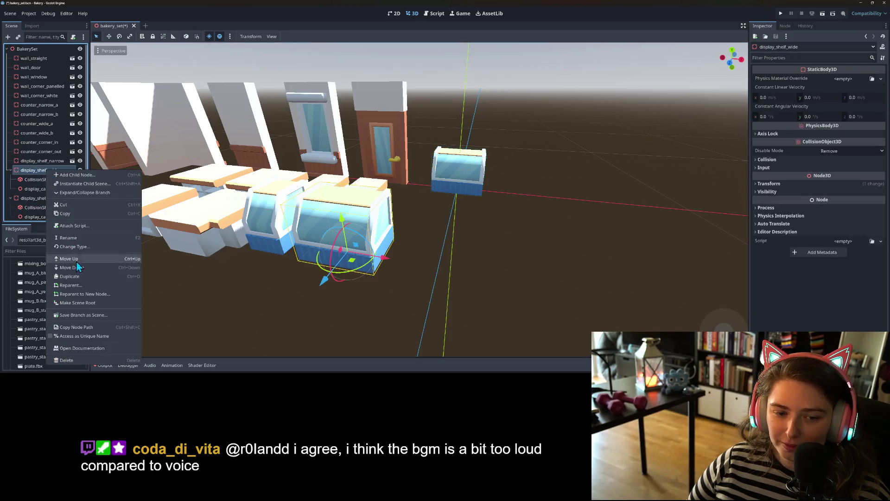
click(81, 316)
double_click(350, 126)
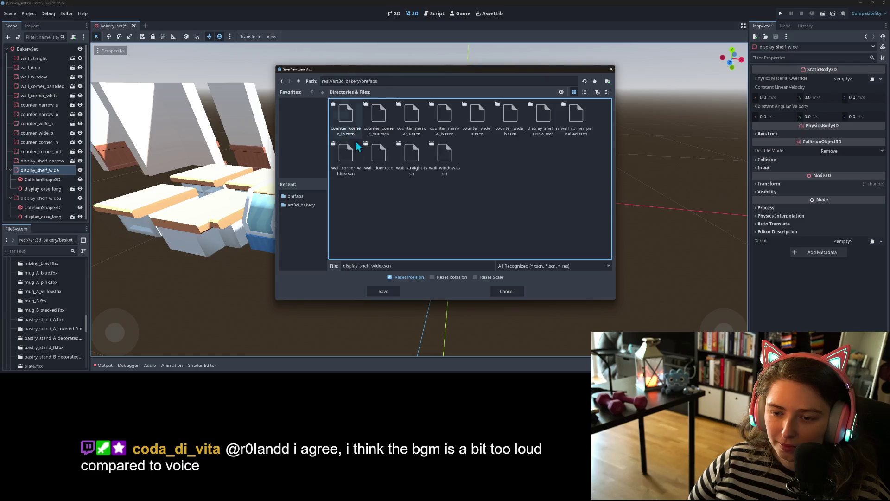
click(379, 291)
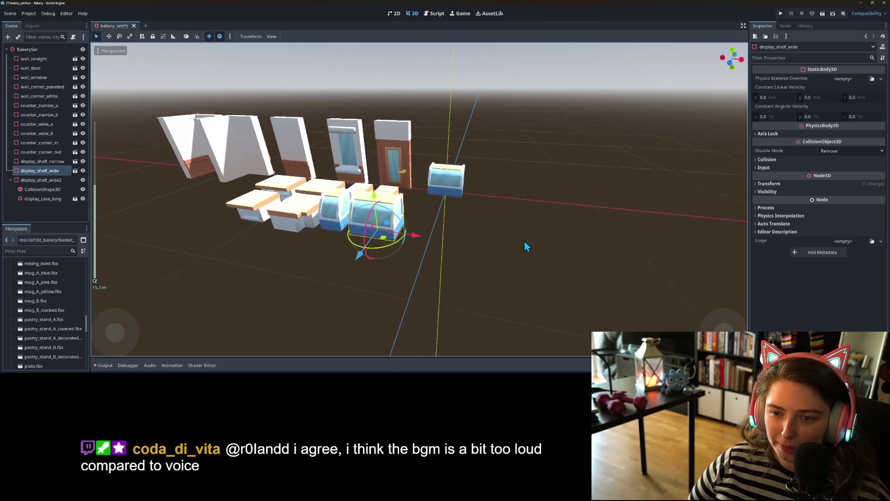
drag(524, 241, 512, 261)
click(441, 190)
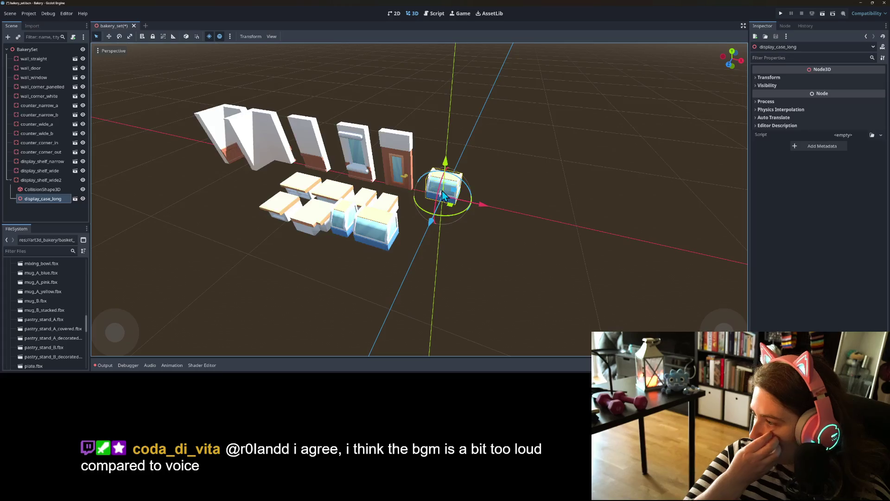